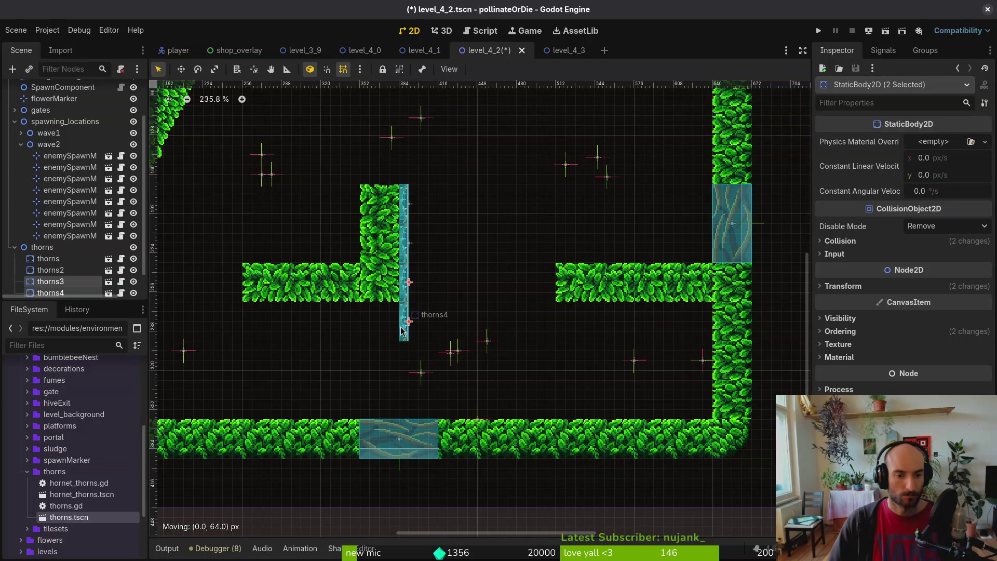
# Fit thorns4 snugly at the foot of the leafy column and tilt thorns3 to its left
pyautogui.click(402, 336)
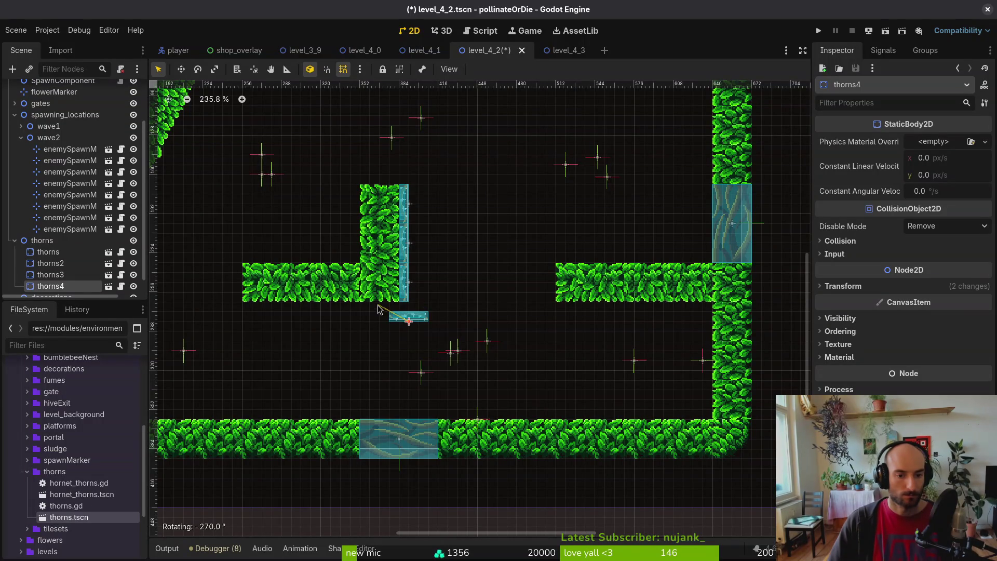
pyautogui.moveTo(406, 322); pyautogui.dragTo(366, 312)
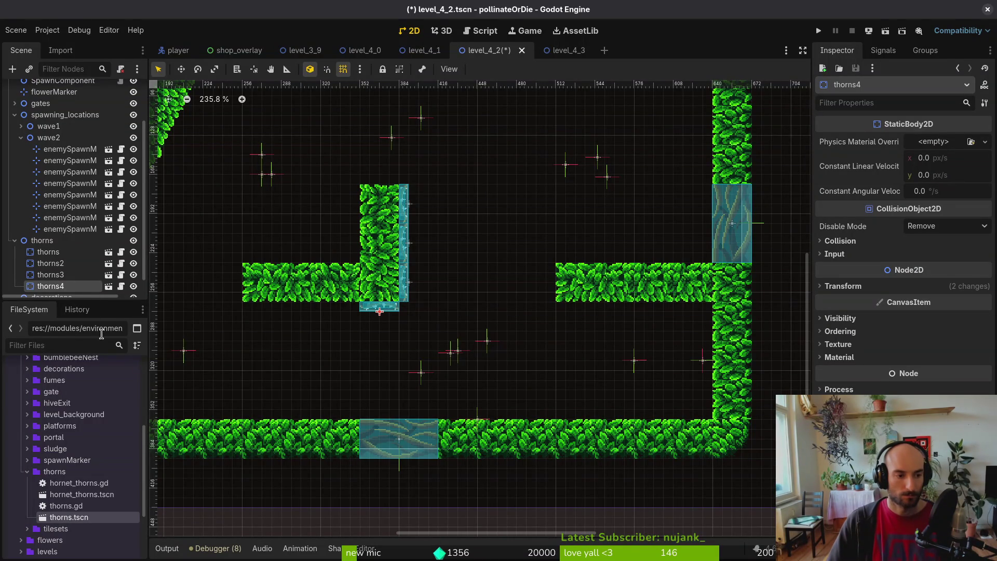
pyautogui.moveTo(376, 312)
pyautogui.mouseDown()
pyautogui.moveTo(340, 245)
pyautogui.moveTo(352, 262)
pyautogui.mouseUp()
pyautogui.moveTo(407, 283)
pyautogui.mouseDown()
pyautogui.moveTo(341, 257)
pyautogui.moveTo(337, 238)
pyautogui.moveTo(363, 220)
pyautogui.moveTo(367, 252)
pyautogui.mouseUp()
pyautogui.scroll(5, 362, 224)
# Set thorns2 on the ground beside the column, lay the right-hand thorn piece flat, and open the thorns scene
pyautogui.moveTo(431, 260)
pyautogui.mouseDown()
pyautogui.moveTo(288, 229)
pyautogui.moveTo(332, 159)
pyautogui.moveTo(407, 224)
pyautogui.moveTo(409, 283)
pyautogui.mouseUp()
pyautogui.hscroll(-2, 289, 228)
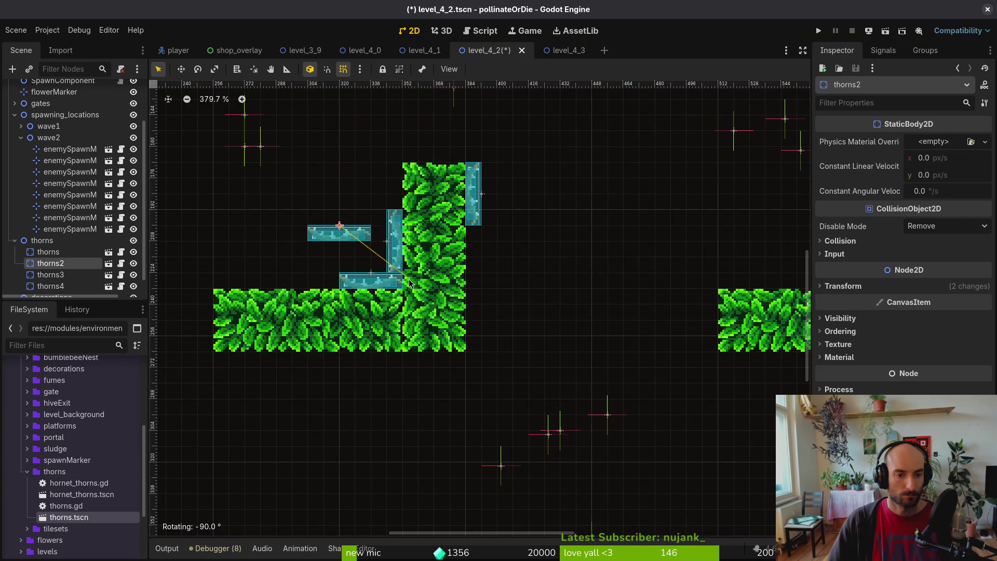
pyautogui.moveTo(350, 234); pyautogui.dragTo(317, 280)
pyautogui.moveTo(473, 200)
pyautogui.mouseDown()
pyautogui.moveTo(331, 209)
pyautogui.moveTo(236, 245)
pyautogui.moveTo(218, 235)
pyautogui.moveTo(269, 285)
pyautogui.moveTo(279, 258)
pyautogui.moveTo(267, 255)
pyautogui.mouseUp()
pyautogui.scroll(3, 268, 255)
pyautogui.doubleClick(267, 255)
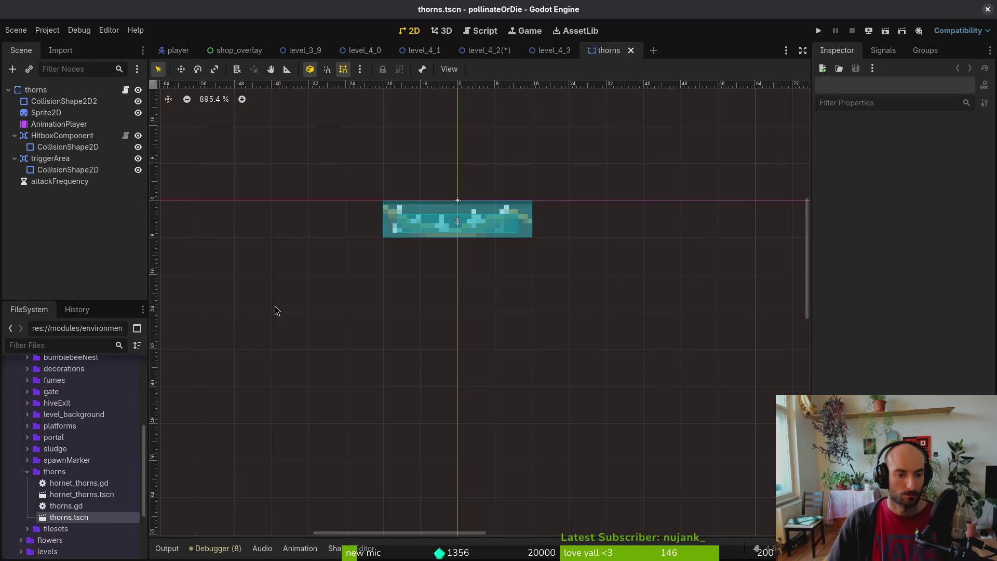
# Back in level_4_2, lay the thorn pieces onto the lower ledge, nudge the vertical one up 8 px, and save
pyautogui.click(615, 51)
pyautogui.scroll(3, 519, 320)
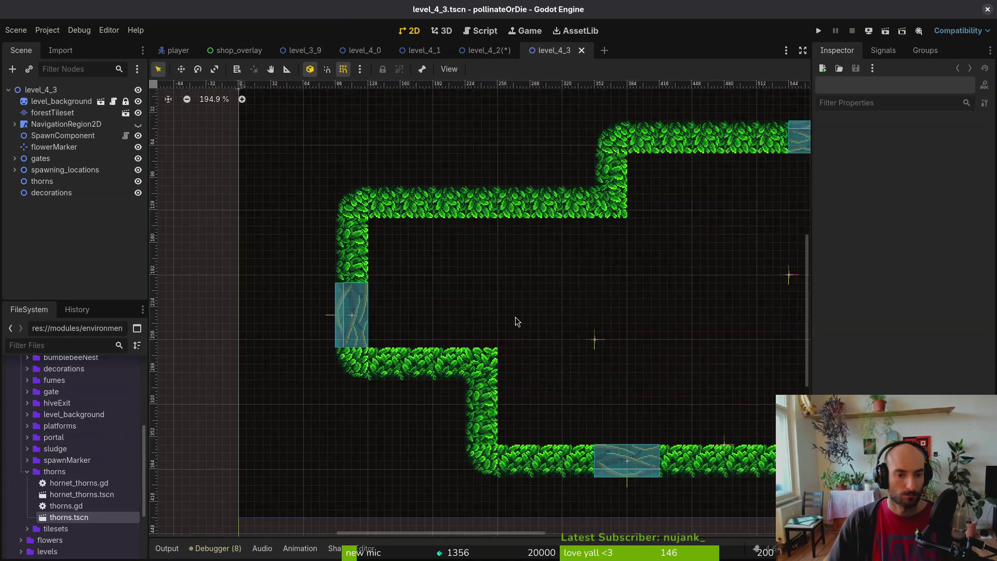
pyautogui.click(485, 51)
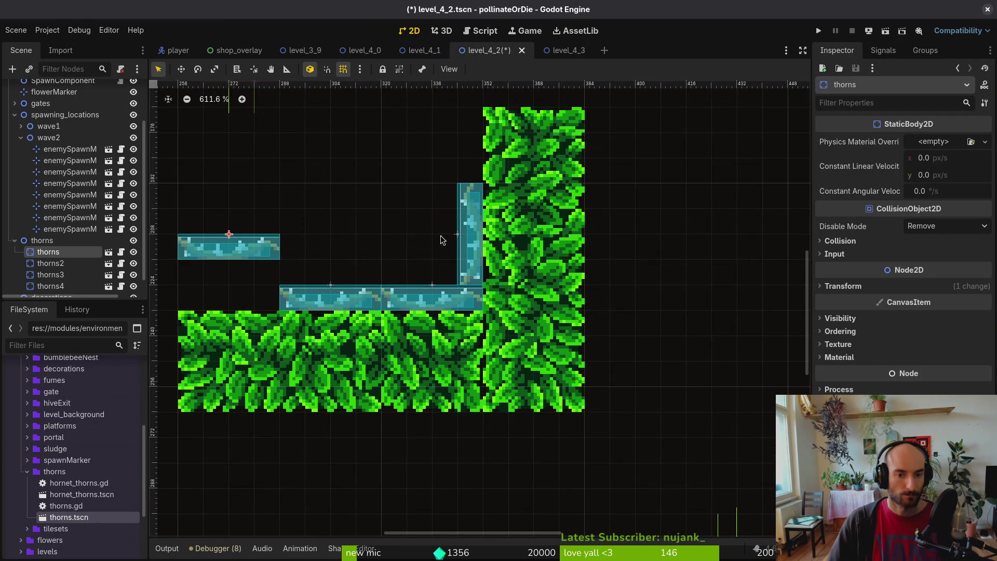
pyautogui.hscroll(-3, 341, 235)
pyautogui.moveTo(316, 252)
pyautogui.mouseDown()
pyautogui.moveTo(362, 287)
pyautogui.moveTo(361, 303)
pyautogui.mouseUp()
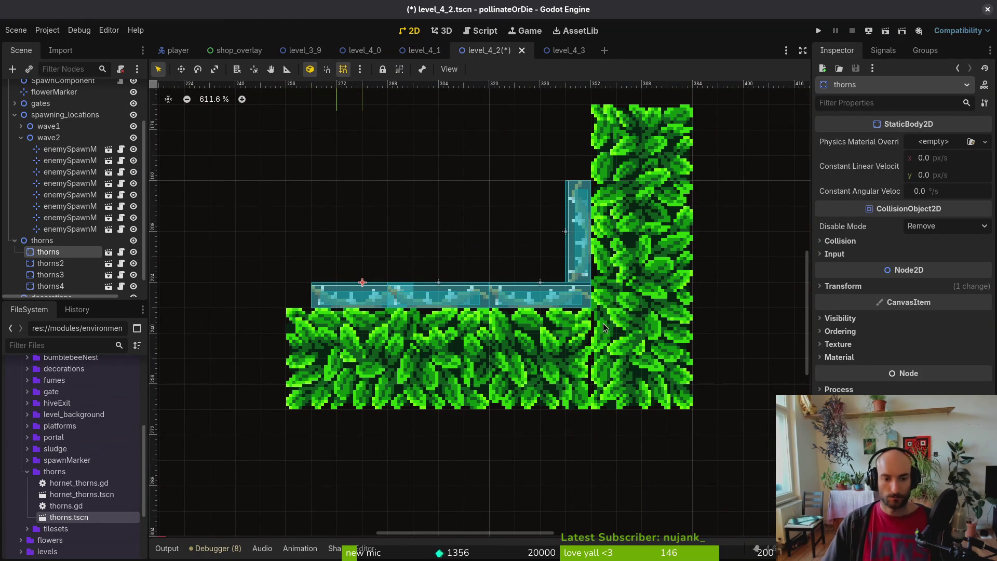
pyautogui.moveTo(601, 259); pyautogui.dragTo(600, 241)
pyautogui.scroll(-3, 600, 242)
pyautogui.scroll(-5, 600, 241)
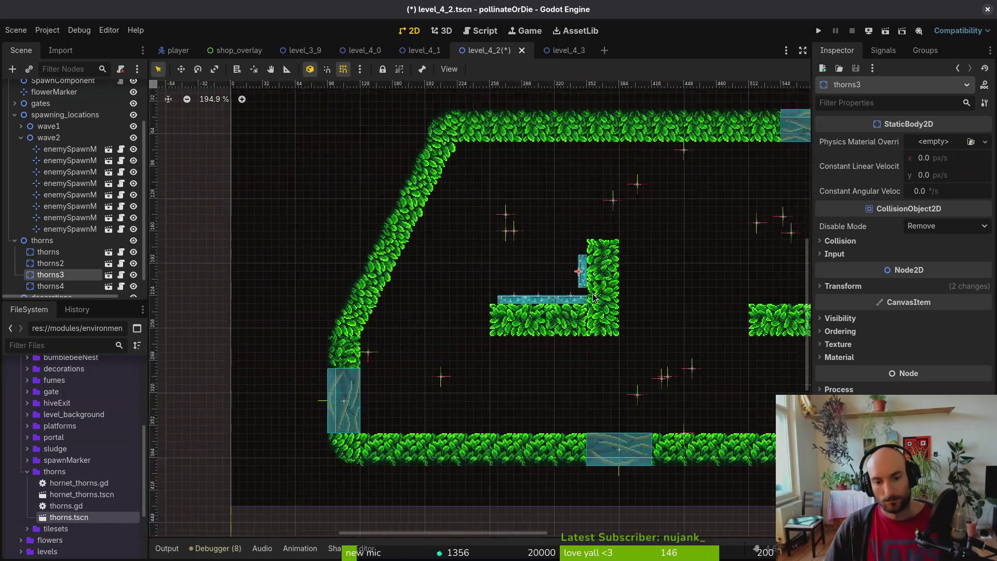
pyautogui.click(631, 300)
pyautogui.hotkey('ctrl', 's')
# Undo the last thorn adjustment and add a new thorns5 piece from thorns.tscn under the right ledge
pyautogui.hscroll(3, 631, 301)
pyautogui.scroll(3, 395, 275)
pyautogui.hotkey('ctrl', 'z')
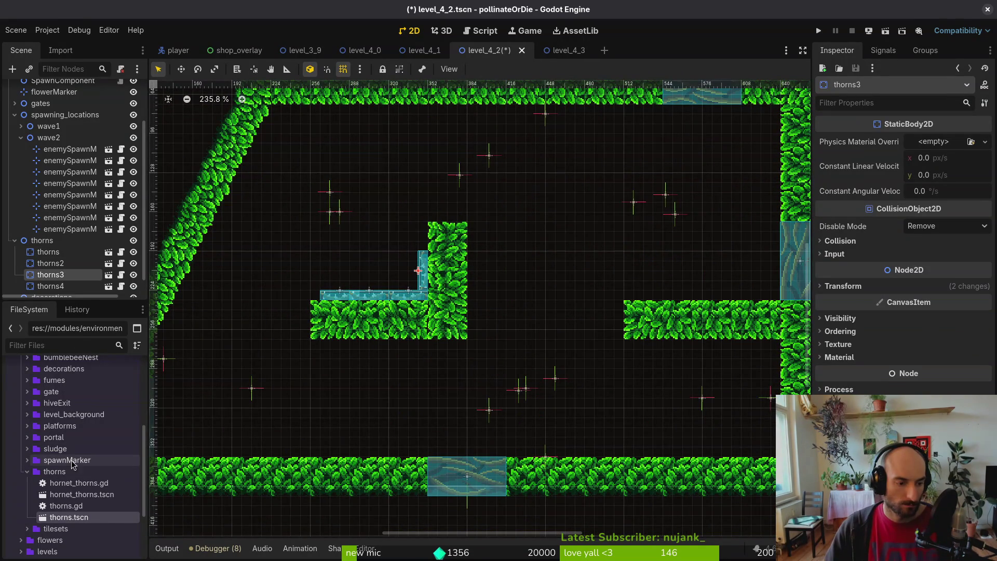
pyautogui.click(41, 240)
pyautogui.moveTo(69, 517)
pyautogui.mouseDown()
pyautogui.moveTo(489, 289)
pyautogui.moveTo(579, 265)
pyautogui.moveTo(423, 178)
pyautogui.moveTo(484, 301)
pyautogui.moveTo(452, 228)
pyautogui.moveTo(579, 256)
pyautogui.moveTo(623, 228)
pyautogui.moveTo(621, 202)
pyautogui.moveTo(662, 154)
pyautogui.moveTo(470, 177)
pyautogui.moveTo(462, 244)
pyautogui.moveTo(550, 347)
pyautogui.moveTo(549, 321)
pyautogui.mouseUp()
pyautogui.scroll(2, 489, 289)
pyautogui.scroll(-5, 423, 178)
pyautogui.scroll(4, 570, 328)
# Duplicate thorns5 twice, place the copies beside it along the ledge, and save
pyautogui.hotkey('ctrl', 'd')
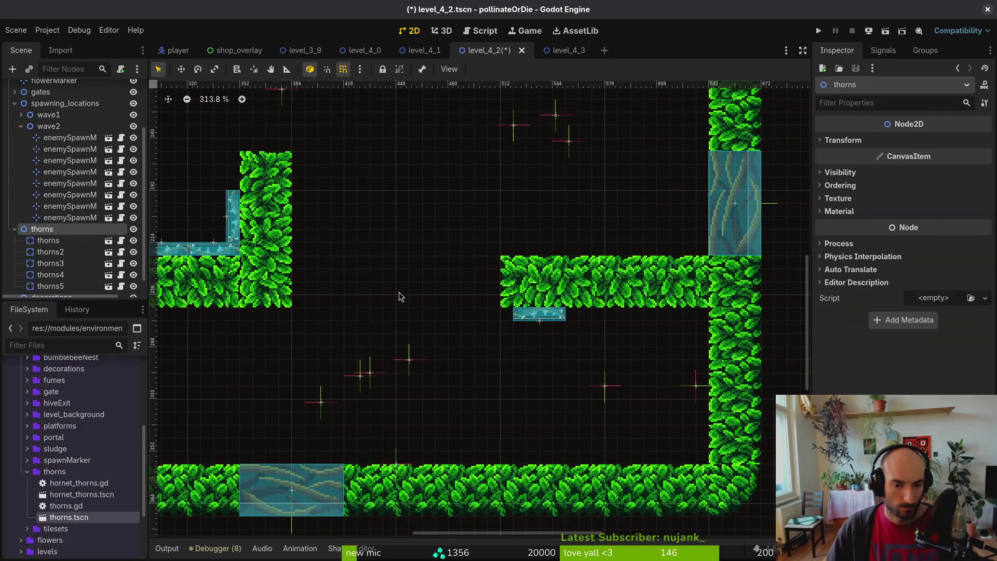
pyautogui.moveTo(547, 318)
pyautogui.mouseDown()
pyautogui.moveTo(663, 323)
pyautogui.moveTo(571, 319)
pyautogui.moveTo(584, 321)
pyautogui.moveTo(614, 379)
pyautogui.moveTo(636, 376)
pyautogui.moveTo(631, 389)
pyautogui.moveTo(711, 358)
pyautogui.mouseUp()
pyautogui.hotkey('ctrl', 'd')
pyautogui.click(644, 338)
pyautogui.hotkey('ctrl', 's')
# Create thorns8, thorns9 and thorns10, moving thorns9 down the right wall and turning thorns10 horizontal
pyautogui.hotkey('ctrl', 'd')
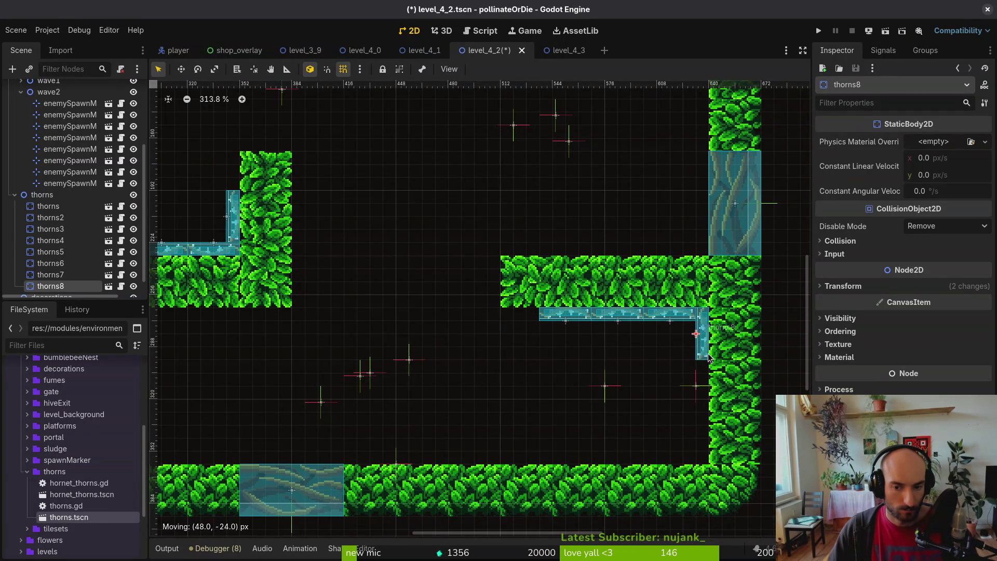
pyautogui.scroll(5, 712, 358)
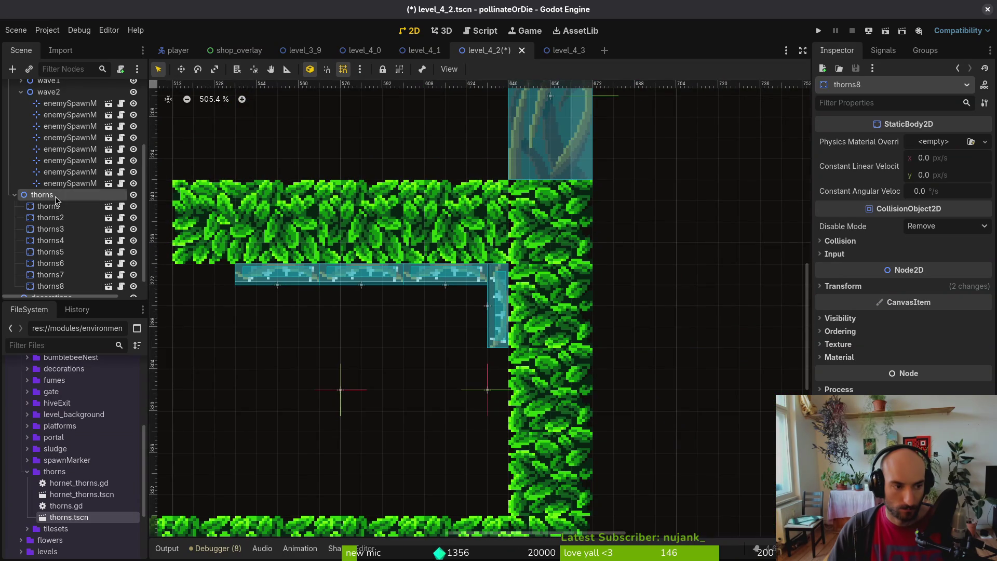
pyautogui.hotkey('ctrl', 'd')
pyautogui.scroll(-3, 494, 311)
pyautogui.moveTo(494, 295)
pyautogui.mouseDown()
pyautogui.moveTo(516, 419)
pyautogui.moveTo(503, 446)
pyautogui.mouseUp()
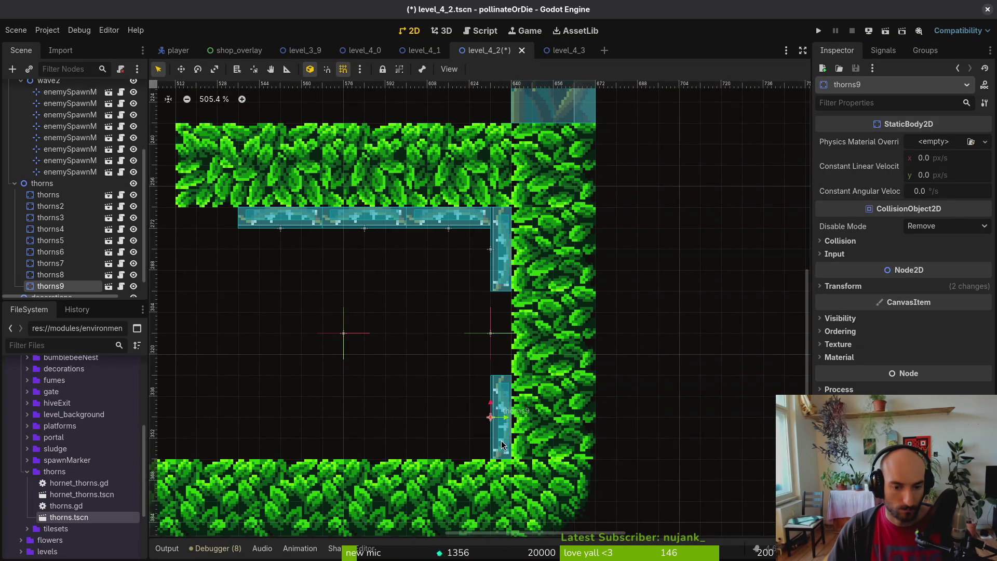
pyautogui.hotkey('ctrl', 'd')
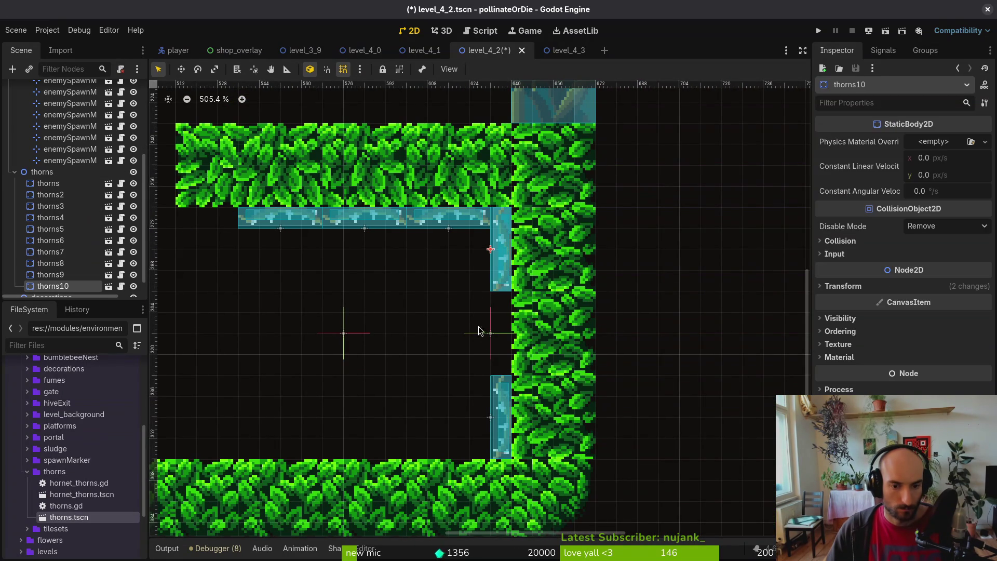
pyautogui.moveTo(483, 267)
pyautogui.mouseDown()
pyautogui.moveTo(378, 373)
pyautogui.moveTo(379, 393)
pyautogui.moveTo(346, 382)
pyautogui.mouseUp()
pyautogui.scroll(-5, 346, 382)
pyautogui.scroll(2, 521, 372)
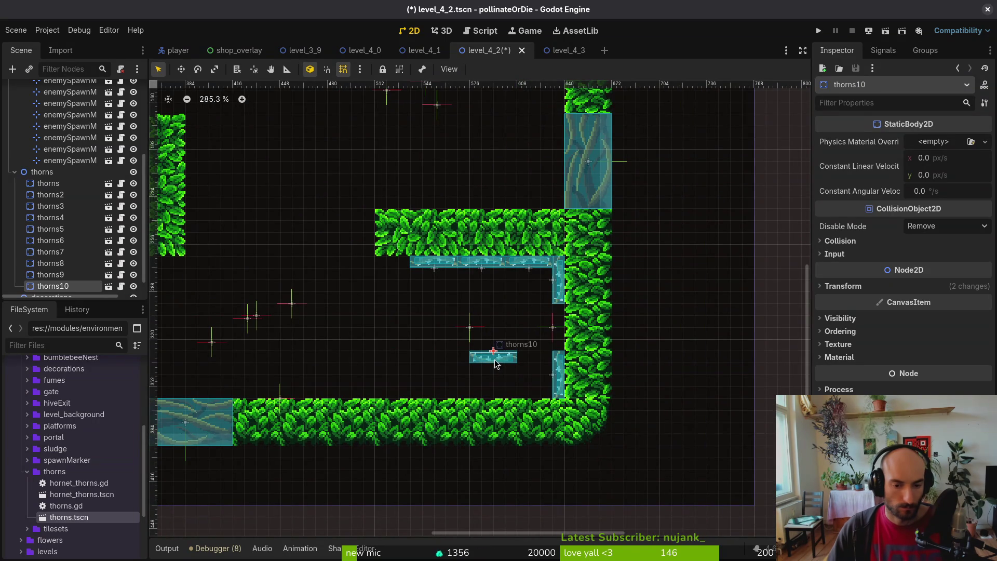
# Take a thorn piece off the right wall and set thorns9 onto the floor by the right wall
pyautogui.moveTo(566, 293)
pyautogui.mouseDown()
pyautogui.moveTo(457, 341)
pyautogui.moveTo(451, 353)
pyautogui.moveTo(441, 349)
pyautogui.moveTo(479, 389)
pyautogui.mouseUp()
pyautogui.click(557, 375)
pyautogui.moveTo(556, 375)
pyautogui.mouseDown()
pyautogui.moveTo(501, 350)
pyautogui.moveTo(523, 383)
pyautogui.mouseUp()
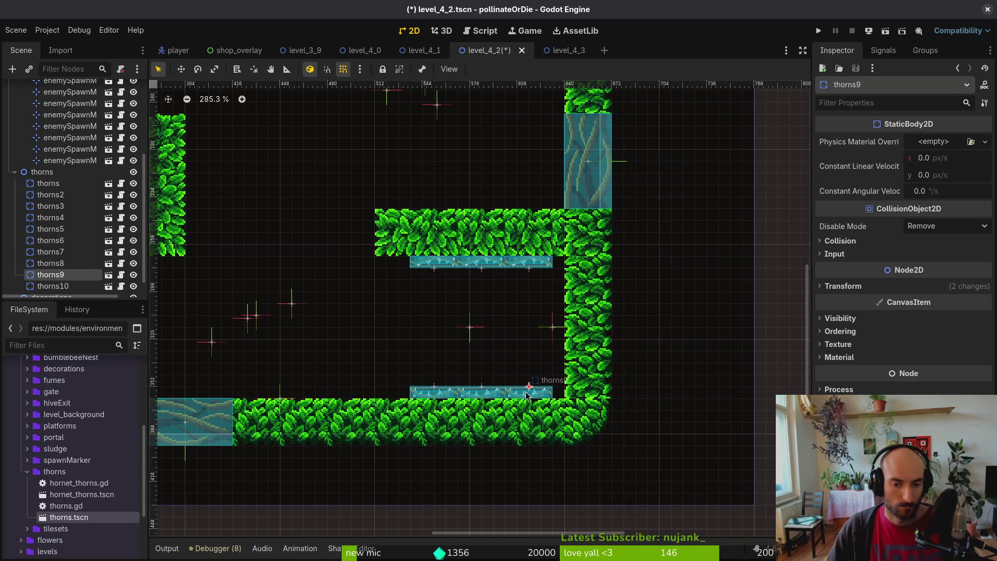
pyautogui.scroll(-10, 531, 398)
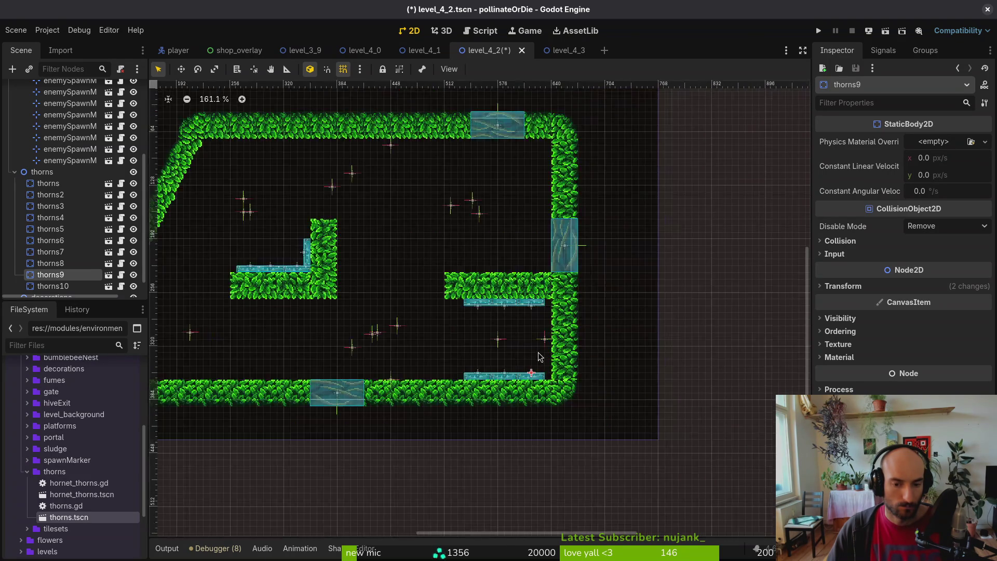
pyautogui.scroll(2, 469, 375)
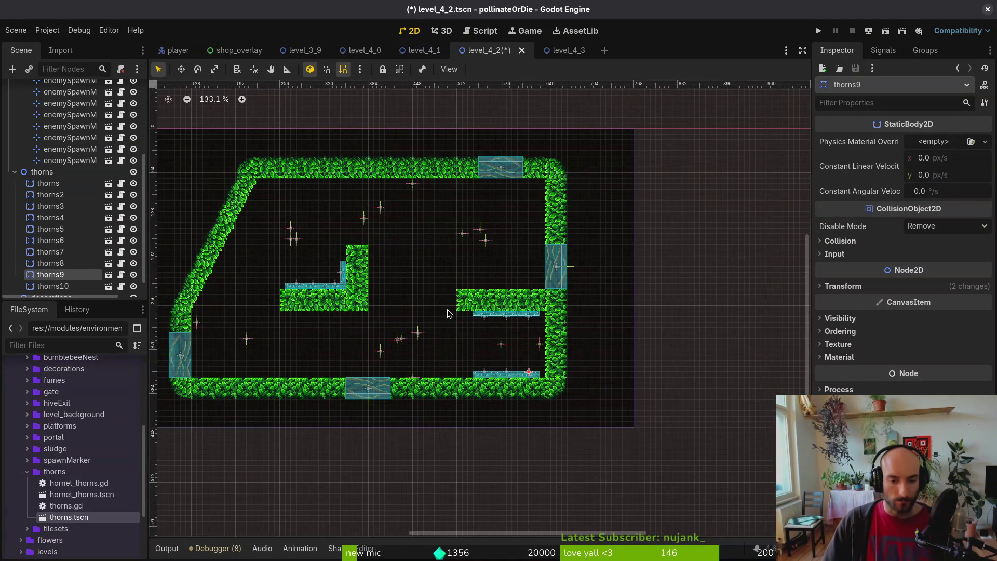
pyautogui.scroll(3, 432, 319)
pyautogui.scroll(-2, 426, 277)
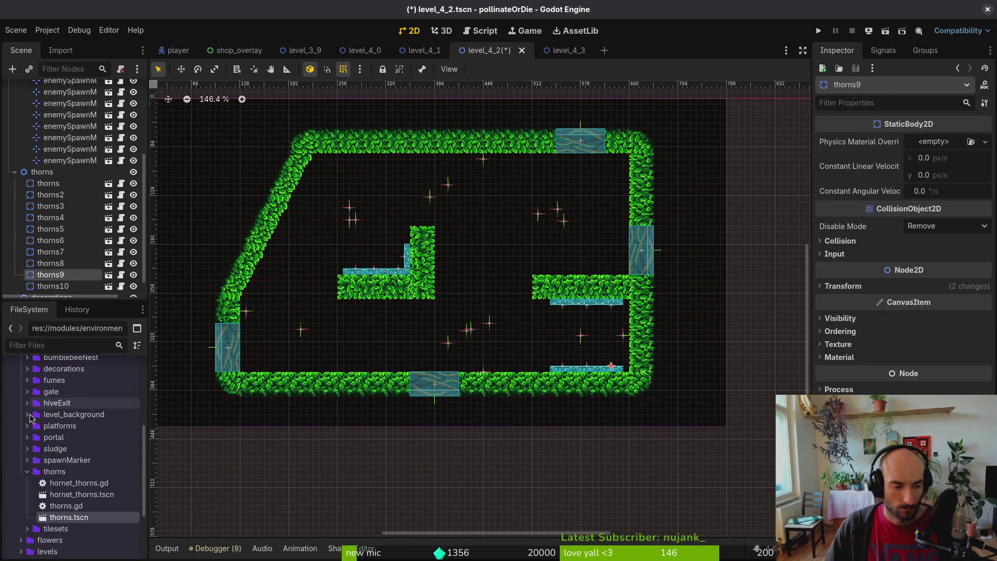
# Save the level, drop the decorations node right after level_background, and collapse spawning_locations
pyautogui.click(27, 471)
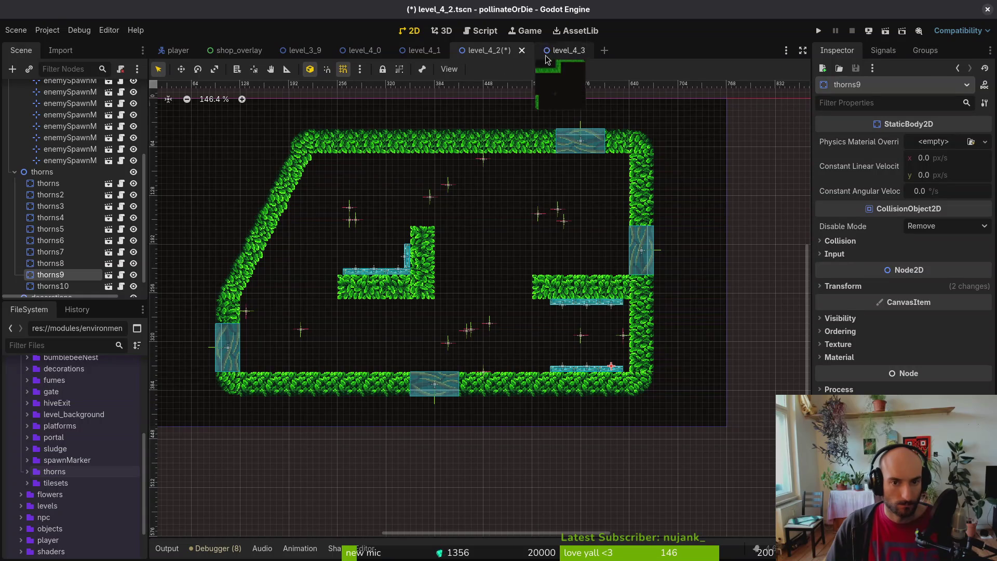
pyautogui.hotkey('ctrl', 's')
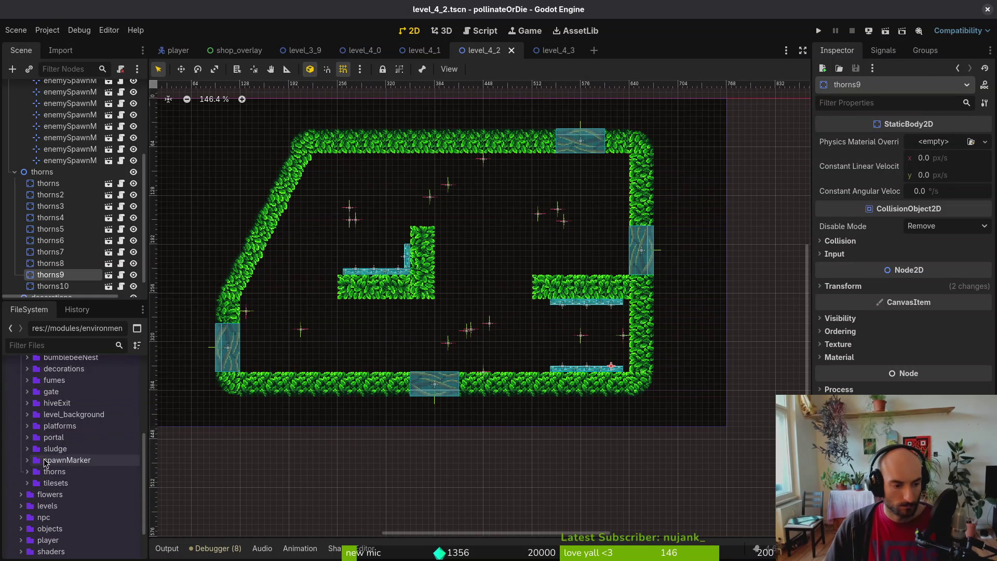
pyautogui.scroll(3, 43, 418)
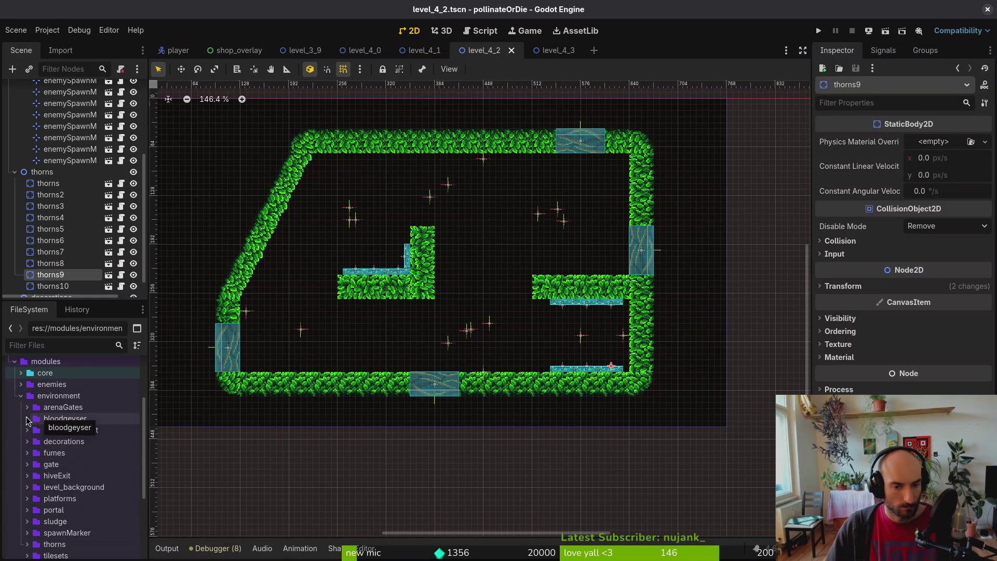
pyautogui.scroll(-1, 82, 282)
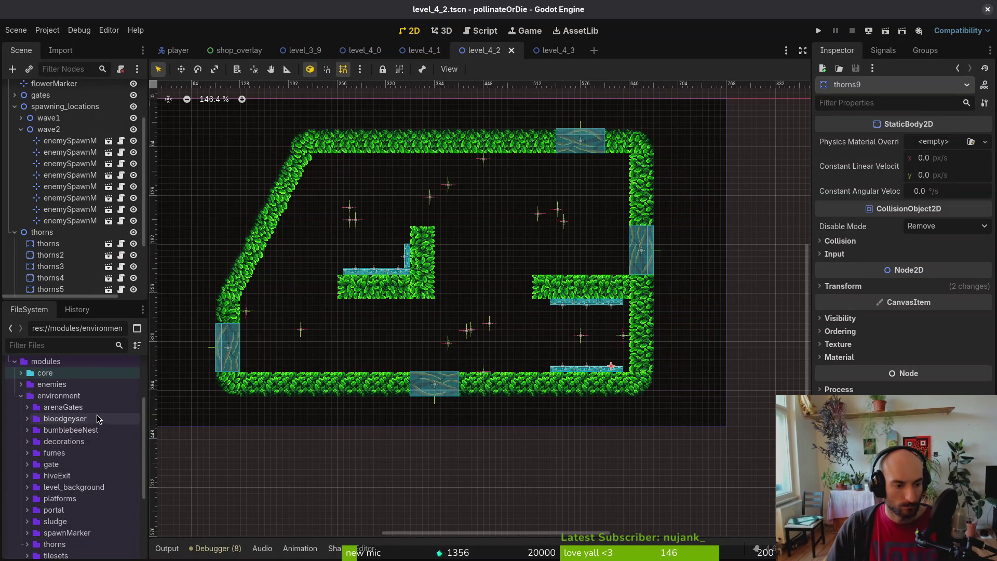
pyautogui.moveTo(81, 282); pyautogui.dragTo(81, 176)
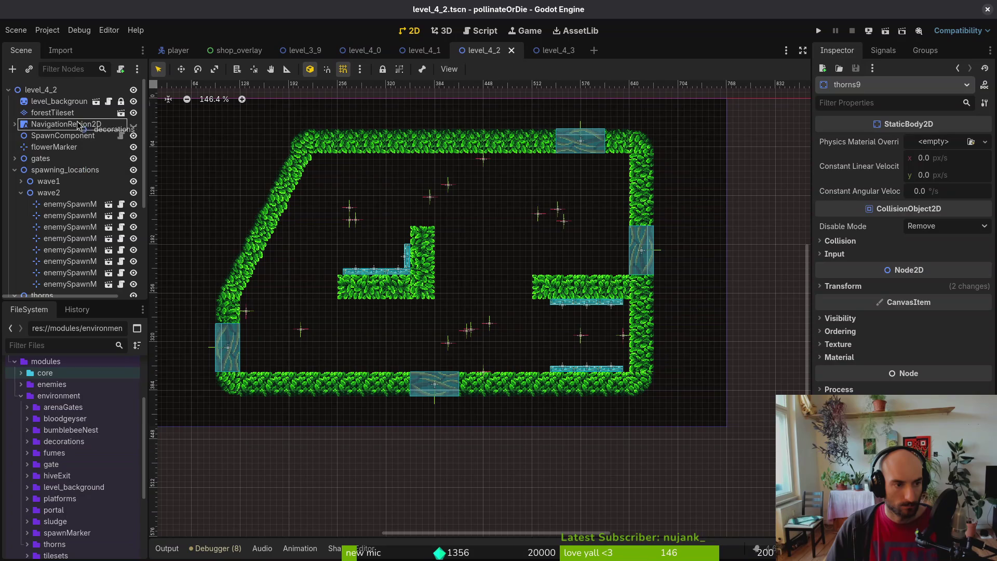
pyautogui.moveTo(71, 106); pyautogui.dragTo(72, 107)
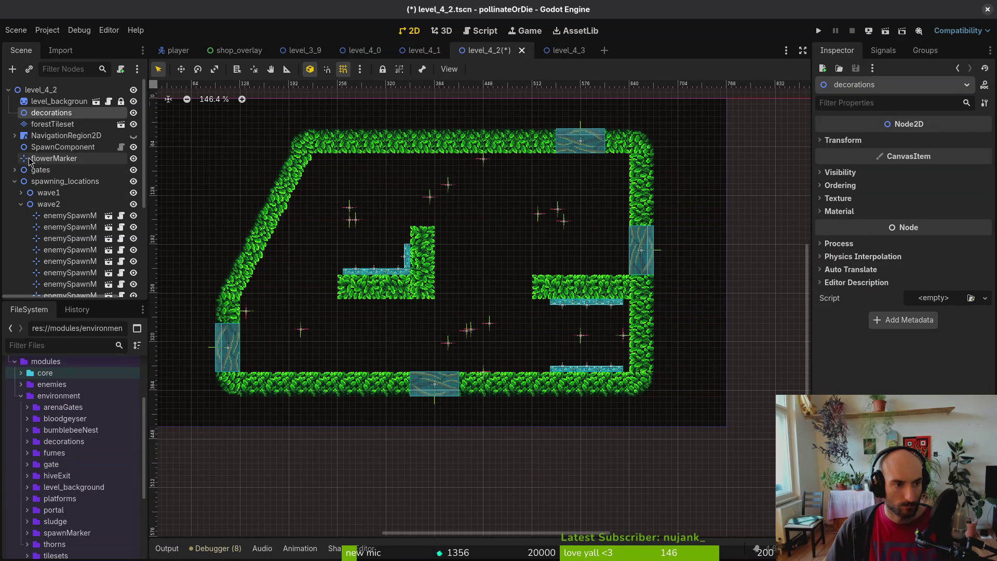
pyautogui.click(15, 181)
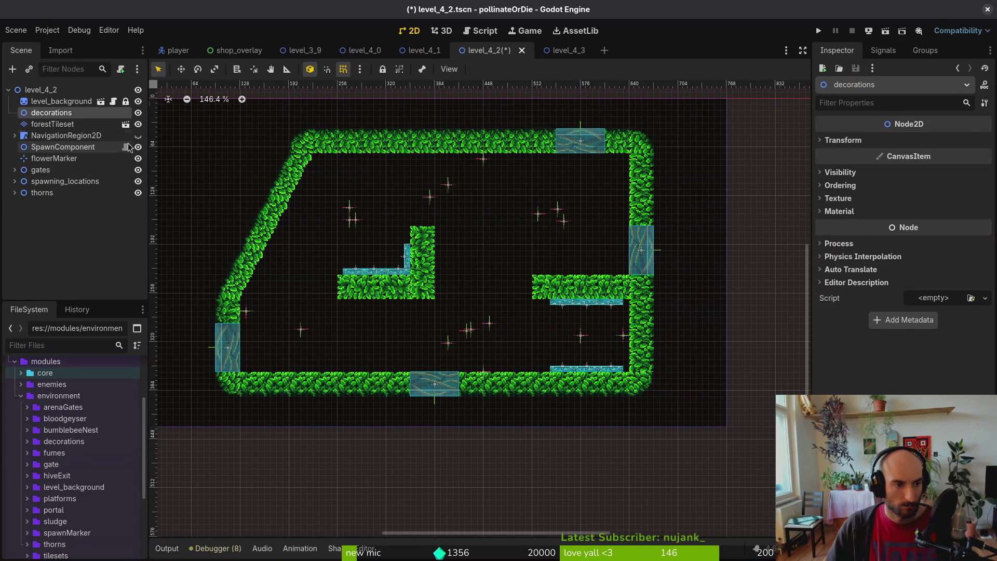
# Add vinesMid at the ceiling's middle and vinesSide at the upper left, undoing a stray vinesDeco2
pyautogui.doubleClick(36, 442)
pyautogui.scroll(-3, 63, 493)
pyautogui.moveTo(75, 541)
pyautogui.mouseDown()
pyautogui.moveTo(194, 434)
pyautogui.moveTo(495, 238)
pyautogui.mouseUp()
pyautogui.moveTo(96, 518); pyautogui.dragTo(392, 226)
pyautogui.hotkey('ctrl', 'z')
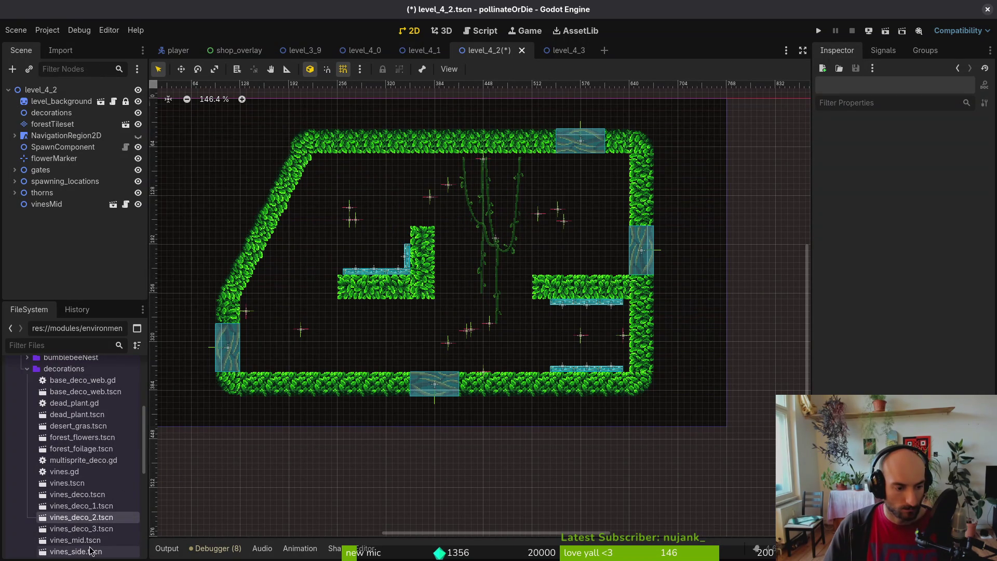
pyautogui.moveTo(90, 554)
pyautogui.mouseDown()
pyautogui.moveTo(354, 231)
pyautogui.moveTo(351, 250)
pyautogui.moveTo(344, 223)
pyautogui.mouseUp()
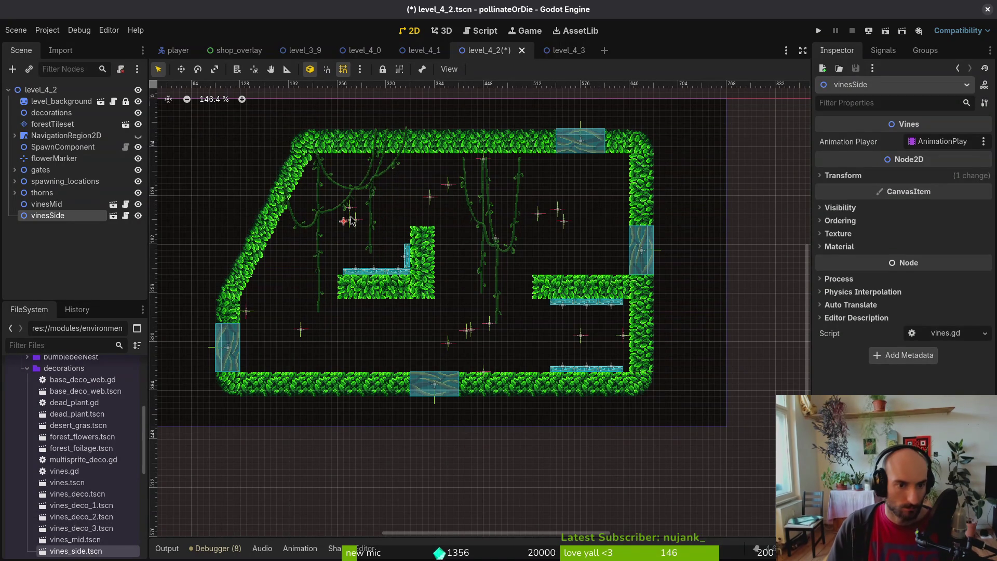
pyautogui.scroll(5, 351, 221)
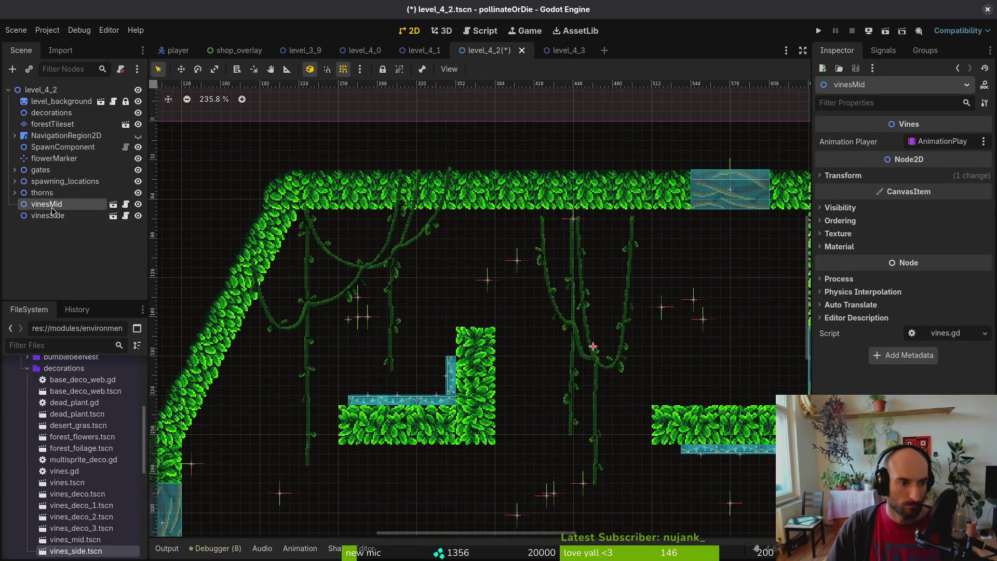
# Move vinesMid and vinesSide under decorations, then add vinesDeco2 beneath the left platform
pyautogui.keyDown('shift'); pyautogui.click(46, 204); pyautogui.keyUp('shift')
pyautogui.moveTo(47, 204); pyautogui.dragTo(57, 117)
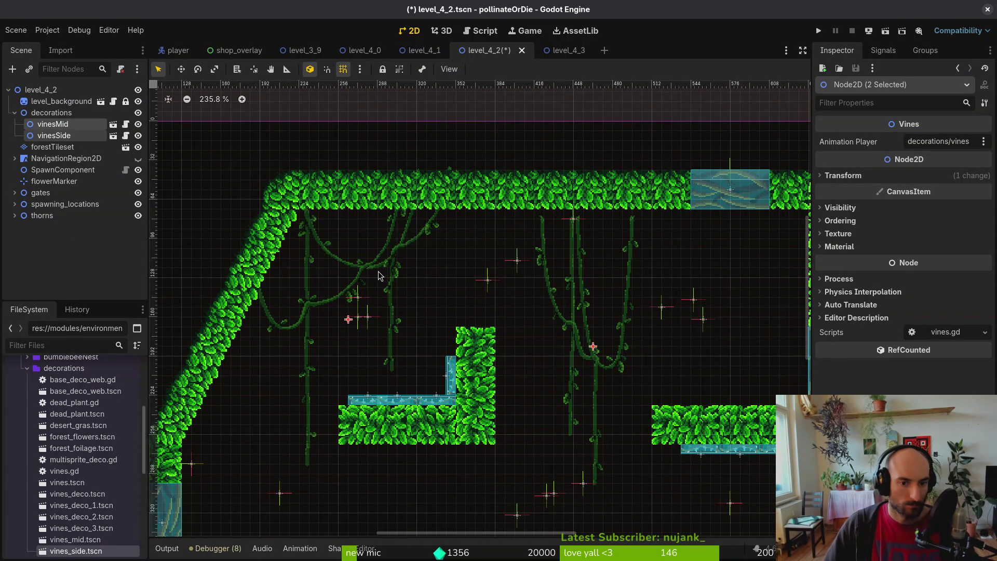
pyautogui.moveTo(93, 517)
pyautogui.mouseDown()
pyautogui.moveTo(480, 299)
pyautogui.moveTo(459, 299)
pyautogui.moveTo(496, 464)
pyautogui.mouseUp()
pyautogui.moveTo(496, 464)
pyautogui.mouseDown()
pyautogui.moveTo(479, 289)
pyautogui.moveTo(674, 357)
pyautogui.moveTo(434, 356)
pyautogui.mouseUp()
pyautogui.moveTo(452, 451); pyautogui.dragTo(321, 421)
# Add vinesDeco1 from vines_deco_1.tscn and vinesDeco3 from vines_deco_3.tscn under the left platform
pyautogui.moveTo(82, 505)
pyautogui.mouseDown()
pyautogui.moveTo(561, 342)
pyautogui.moveTo(597, 325)
pyautogui.moveTo(572, 322)
pyautogui.moveTo(586, 321)
pyautogui.mouseUp()
pyautogui.moveTo(89, 530)
pyautogui.mouseDown()
pyautogui.moveTo(322, 363)
pyautogui.moveTo(242, 322)
pyautogui.moveTo(318, 323)
pyautogui.mouseUp()
pyautogui.scroll(4, 279, 353)
pyautogui.scroll(-3, 270, 335)
pyautogui.hscroll(-3, 357, 346)
# Reposition vinesDeco2 and vinesDeco3, and shift vinesDeco1 under the right platform
pyautogui.moveTo(413, 322); pyautogui.dragTo(315, 375)
pyautogui.moveTo(359, 322); pyautogui.dragTo(390, 322)
pyautogui.moveTo(312, 357); pyautogui.dragTo(327, 301)
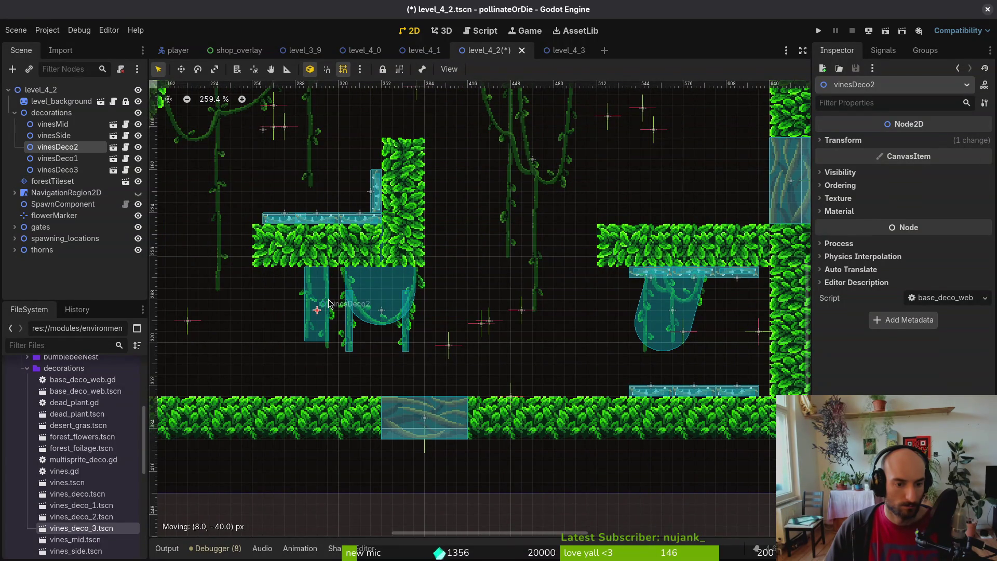
pyautogui.scroll(-5, 329, 298)
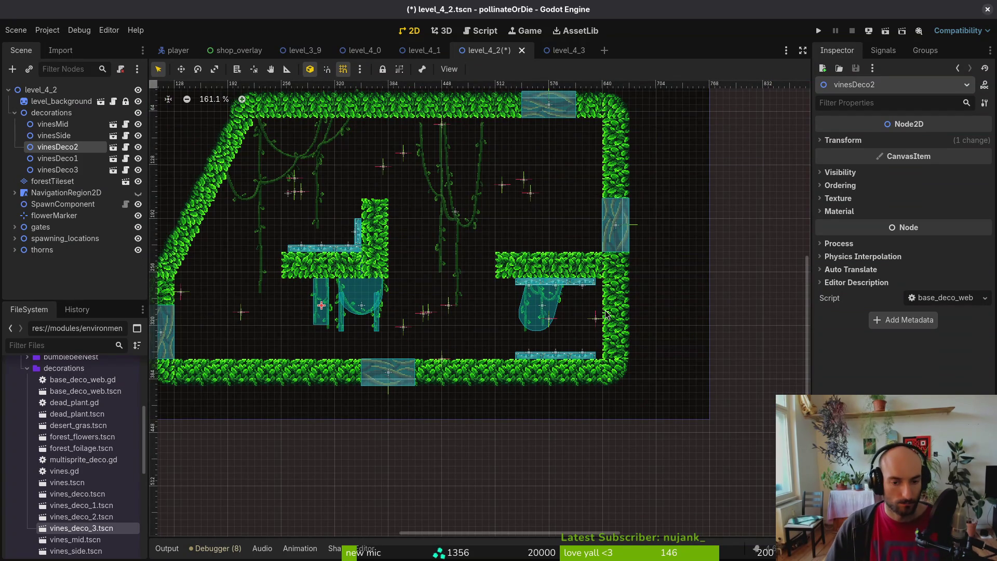
pyautogui.click(470, 298)
pyautogui.moveTo(545, 313)
pyautogui.mouseDown()
pyautogui.moveTo(526, 314)
pyautogui.moveTo(549, 311)
pyautogui.mouseUp()
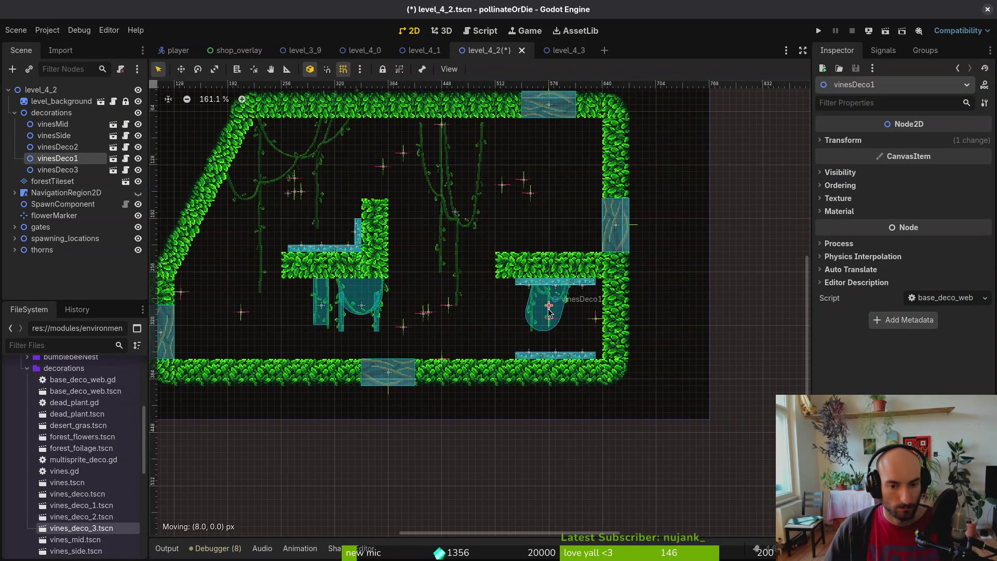
# Mirror vinesDeco1 by setting its Transform Scale x to -1
pyautogui.click(862, 141)
pyautogui.click(929, 203)
pyautogui.write('-1')
pyautogui.press('Return')
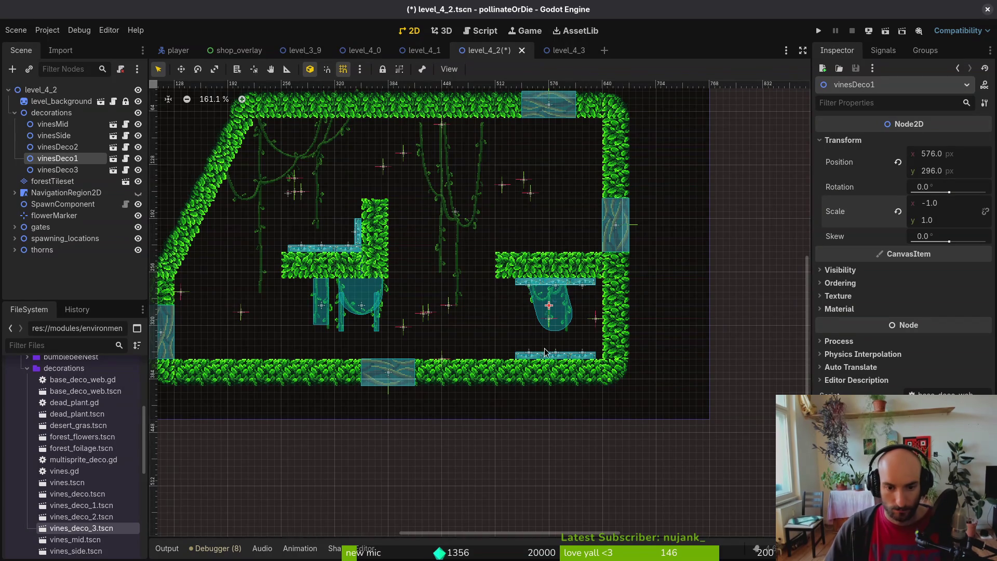
# Nudge vinesDeco1 16 px left then 8 px right, and save level_4_2
pyautogui.scroll(5, 575, 344)
pyautogui.moveTo(545, 303); pyautogui.dragTo(513, 301)
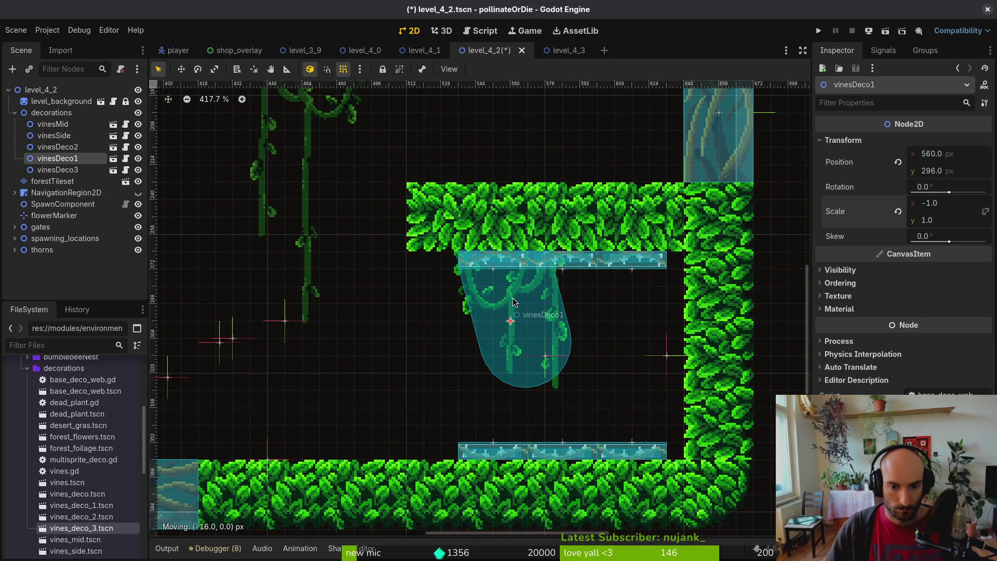
pyautogui.scroll(-3, 511, 302)
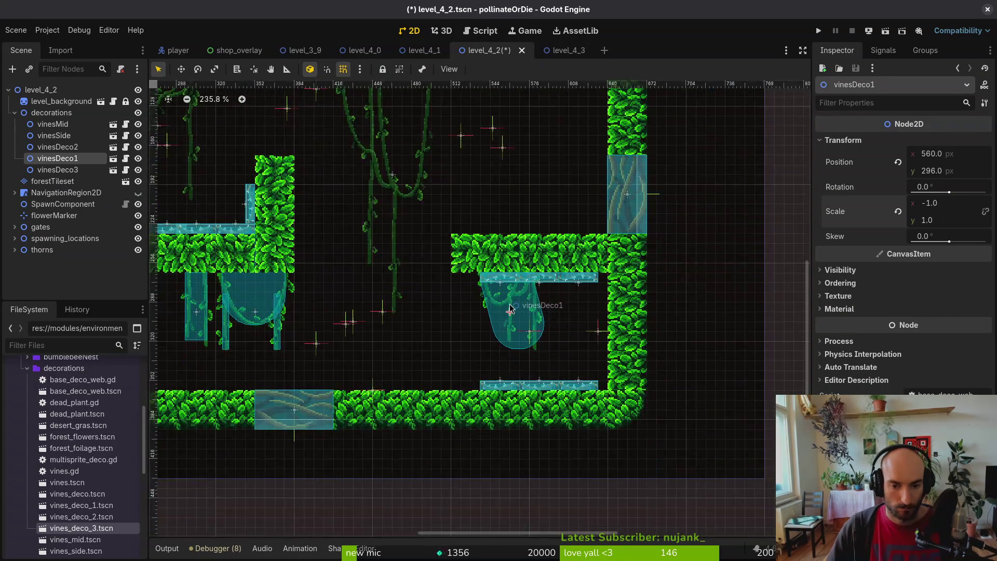
pyautogui.moveTo(533, 302); pyautogui.dragTo(539, 303)
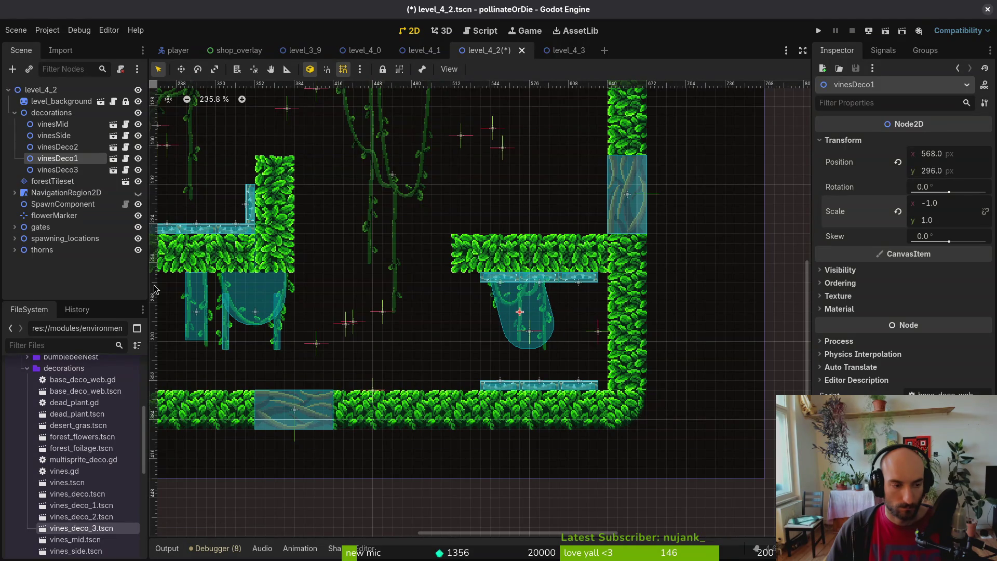
pyautogui.hotkey('ctrl', 's')
pyautogui.scroll(3, 524, 244)
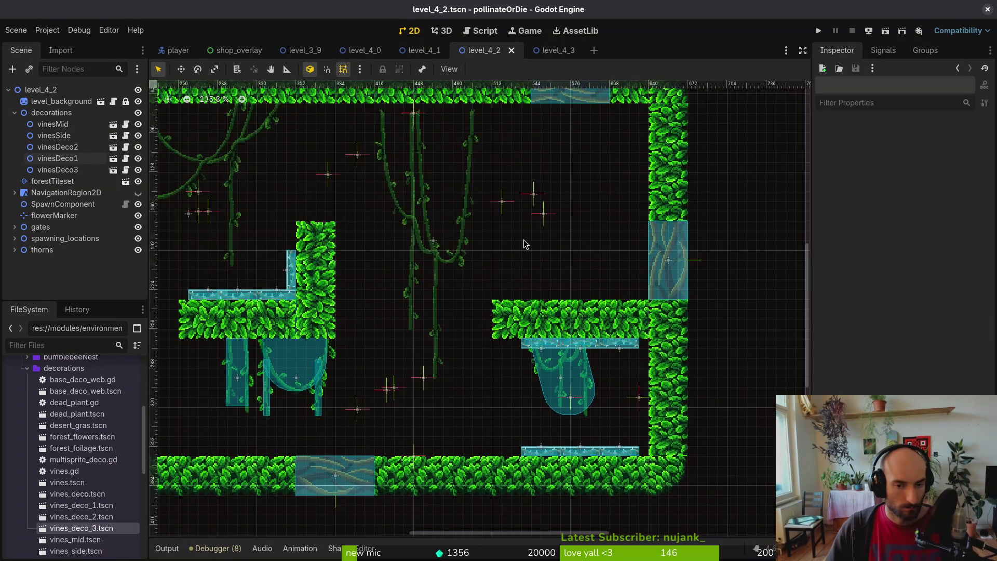
# Add a vines_deco_2 instance, nudge vinesMid up 8 px, and move vinesDeco2 under the ceiling
pyautogui.scroll(-2, 525, 244)
pyautogui.moveTo(112, 517)
pyautogui.mouseDown()
pyautogui.moveTo(104, 524)
pyautogui.moveTo(310, 270)
pyautogui.moveTo(457, 167)
pyautogui.moveTo(435, 198)
pyautogui.mouseUp()
pyautogui.scroll(4, 457, 167)
pyautogui.scroll(3, 434, 197)
pyautogui.hscroll(-2, 435, 198)
pyautogui.moveTo(503, 367); pyautogui.dragTo(506, 359)
pyautogui.moveTo(421, 305)
pyautogui.mouseDown()
pyautogui.moveTo(621, 304)
pyautogui.moveTo(629, 287)
pyautogui.moveTo(336, 289)
pyautogui.mouseUp()
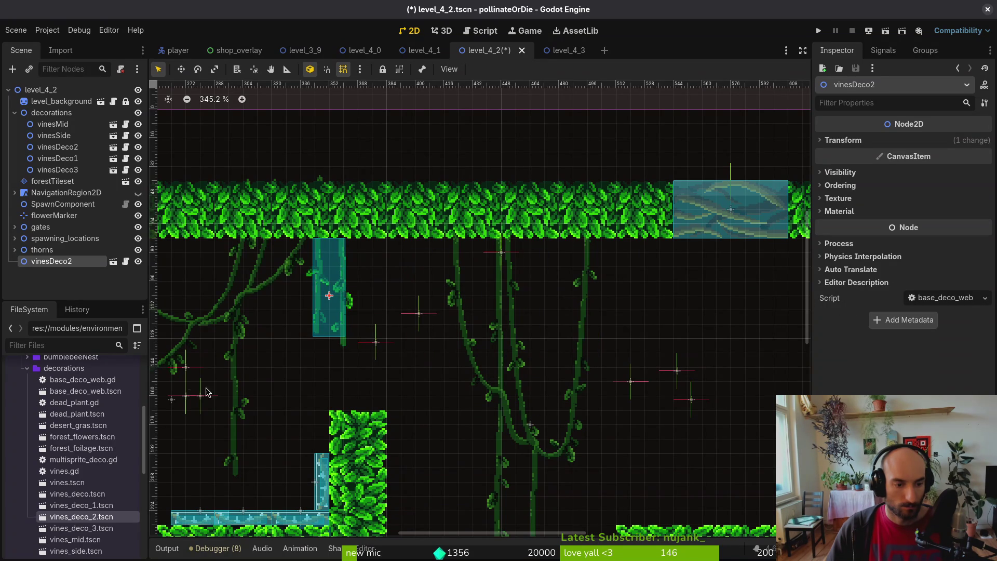
# Add vines_deco_1 and vines_deco_3 instances near the ceiling
pyautogui.moveTo(99, 505)
pyautogui.mouseDown()
pyautogui.moveTo(130, 467)
pyautogui.moveTo(412, 290)
pyautogui.moveTo(406, 301)
pyautogui.mouseUp()
pyautogui.moveTo(81, 528)
pyautogui.mouseDown()
pyautogui.moveTo(646, 324)
pyautogui.moveTo(613, 298)
pyautogui.mouseUp()
pyautogui.moveTo(613, 301); pyautogui.dragTo(613, 300)
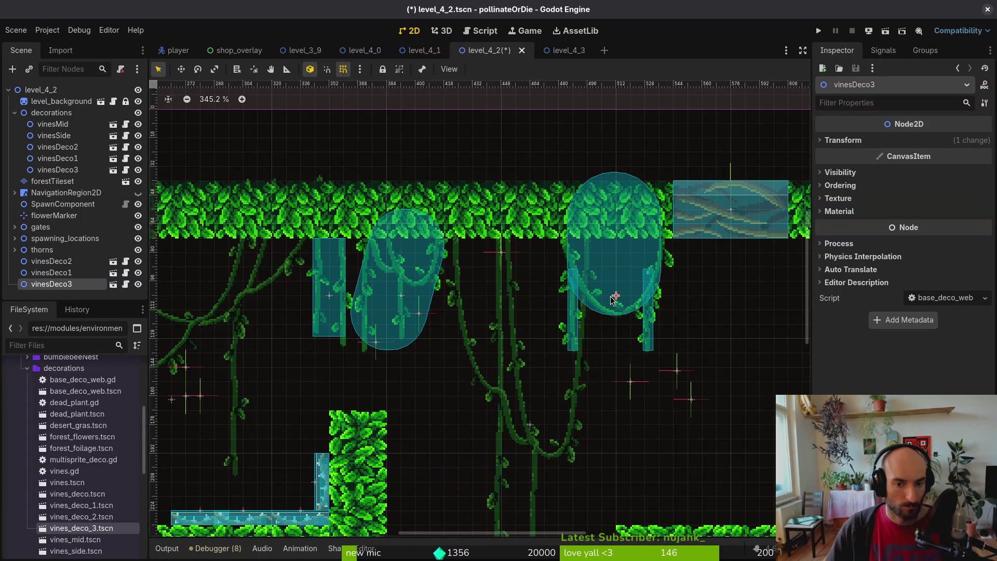
pyautogui.scroll(-5, 561, 312)
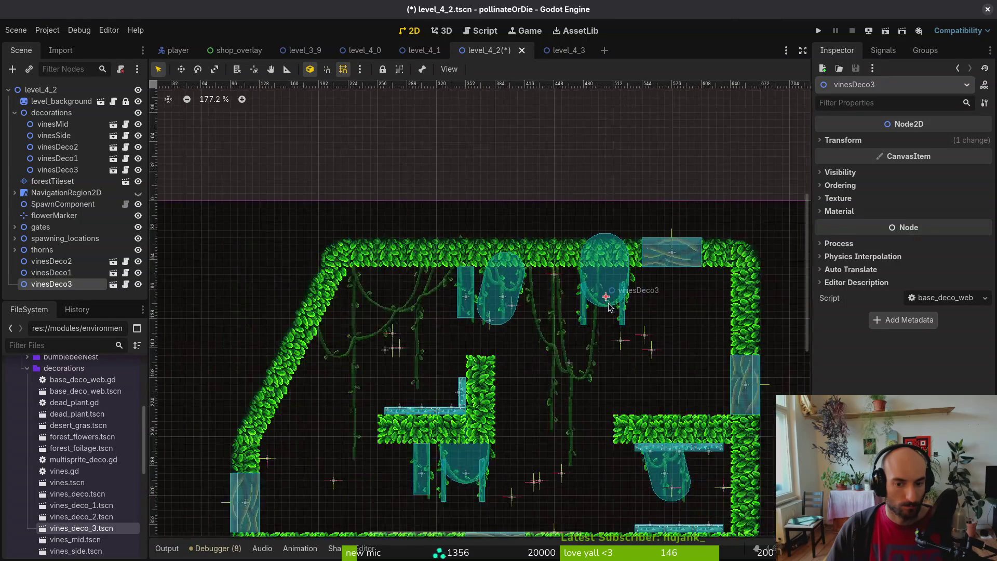
pyautogui.scroll(5, 513, 348)
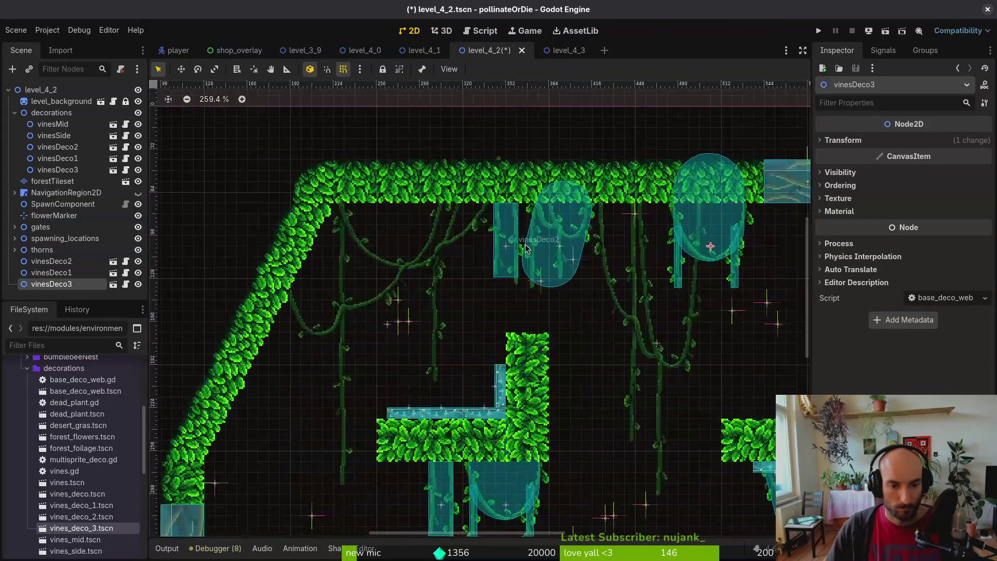
# Shift vinesDeco2 down-left and group the three new vine nodes under decorations
pyautogui.moveTo(516, 246)
pyautogui.mouseDown()
pyautogui.moveTo(395, 302)
pyautogui.moveTo(314, 268)
pyautogui.mouseUp()
pyautogui.keyDown('shift'); pyautogui.click(51, 285); pyautogui.keyUp('shift')
pyautogui.moveTo(54, 265); pyautogui.dragTo(78, 177)
pyautogui.scroll(2, 321, 262)
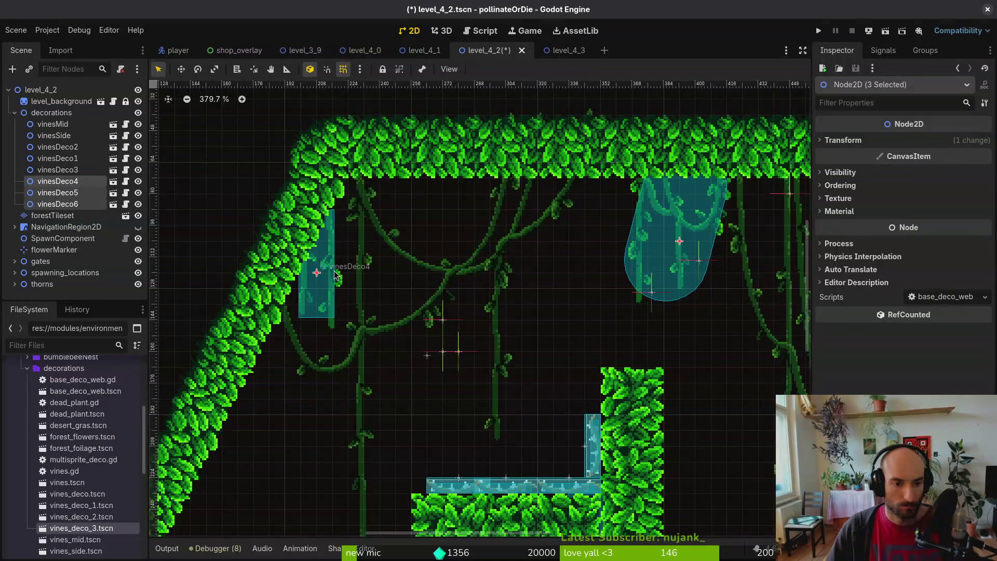
pyautogui.click(336, 275)
# Mirror vinesDeco4's horizontal scale and save the level scene
pyautogui.click(57, 204)
pyautogui.click(57, 192)
pyautogui.click(57, 181)
pyautogui.click(867, 145)
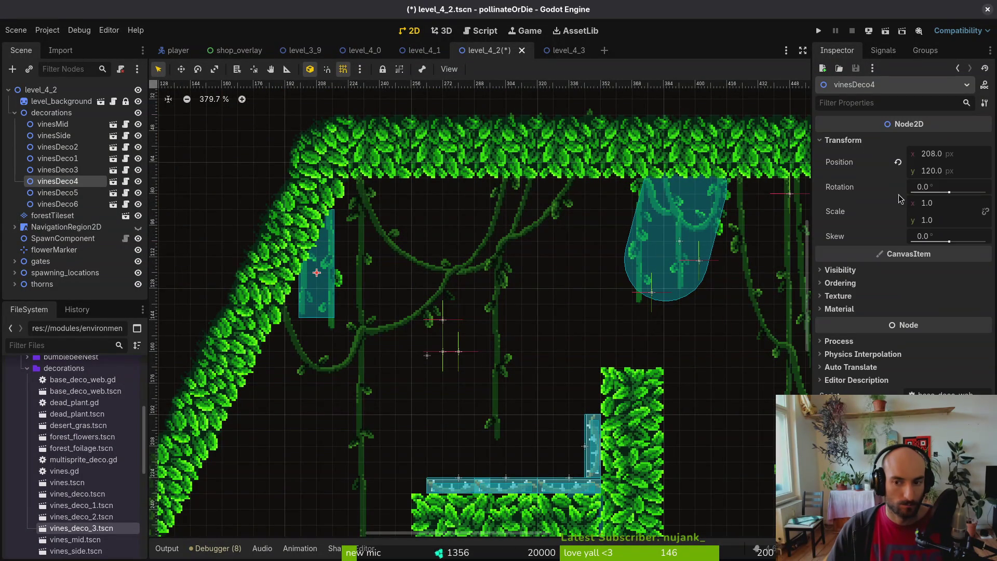
pyautogui.write('-1')
pyautogui.press('Return')
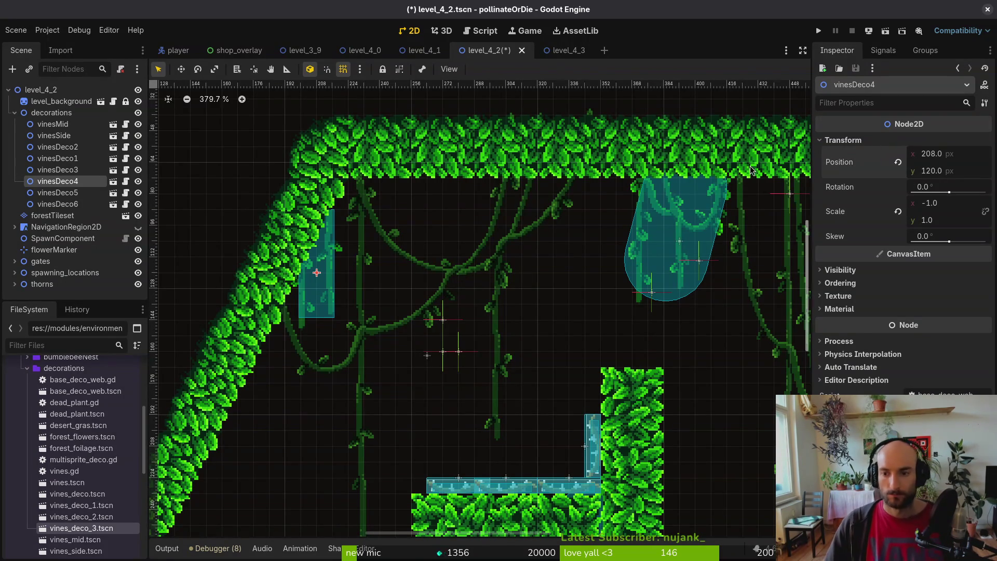
pyautogui.click(47, 170)
pyautogui.hotkey('ctrl', 's')
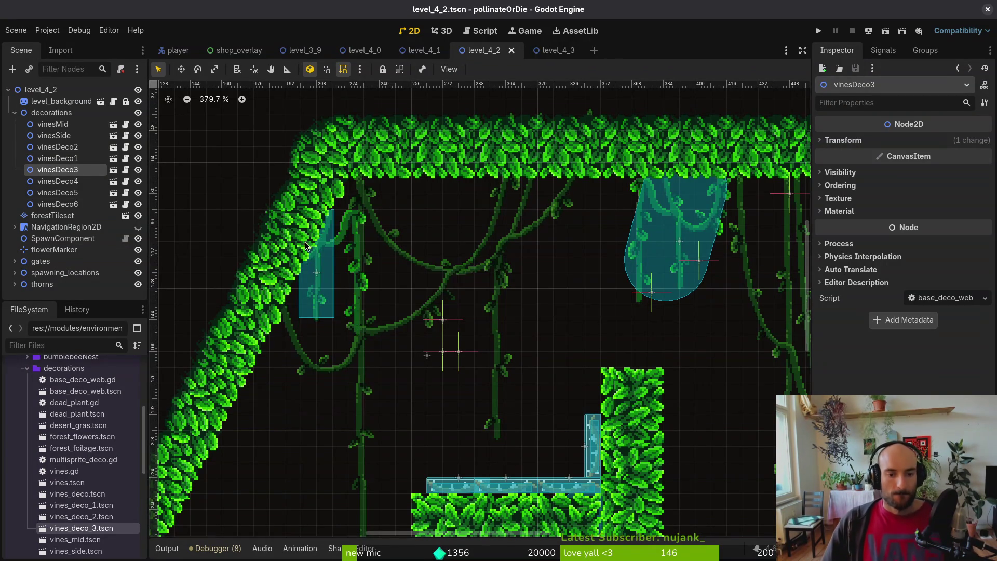
# Try moving vinesDeco4 one grid step, then undo that move and the decorations regrouping
pyautogui.scroll(-4, 319, 280)
pyautogui.scroll(7, 318, 280)
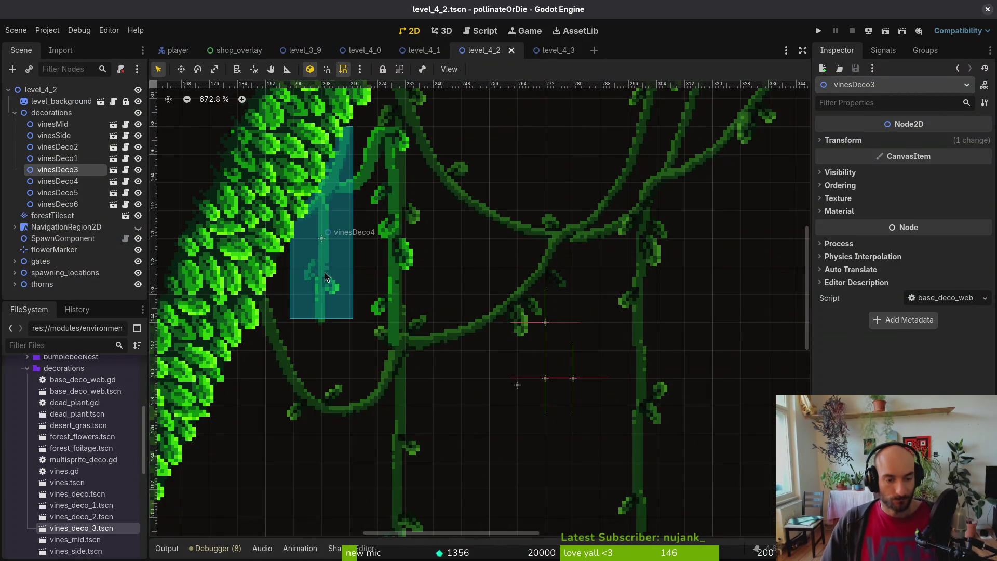
pyautogui.click(52, 216)
pyautogui.click(59, 181)
pyautogui.moveTo(326, 256)
pyautogui.mouseDown()
pyautogui.moveTo(359, 279)
pyautogui.moveTo(409, 284)
pyautogui.moveTo(382, 271)
pyautogui.moveTo(519, 301)
pyautogui.mouseUp()
pyautogui.scroll(-5, 409, 285)
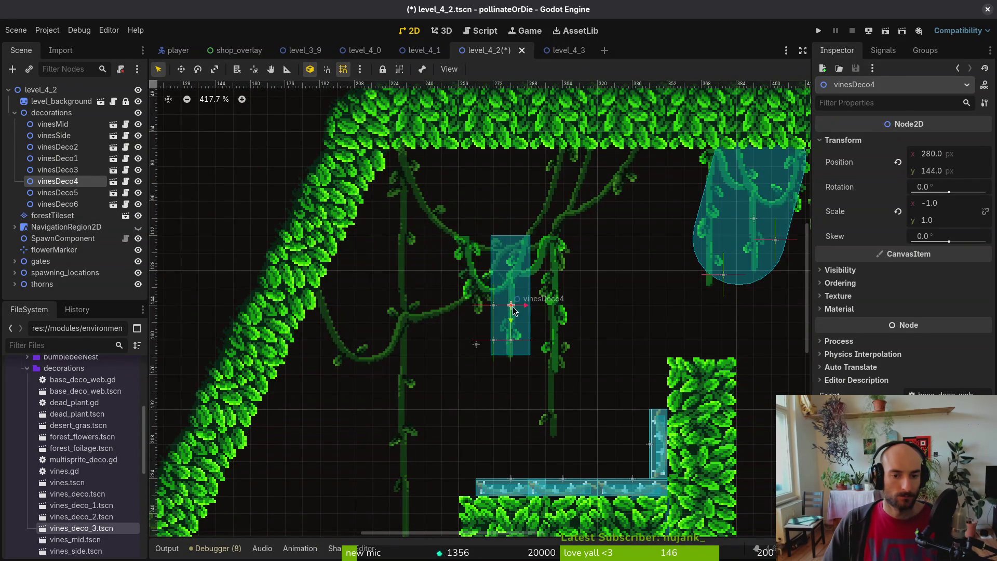
pyautogui.hotkey('ctrl', 'z')
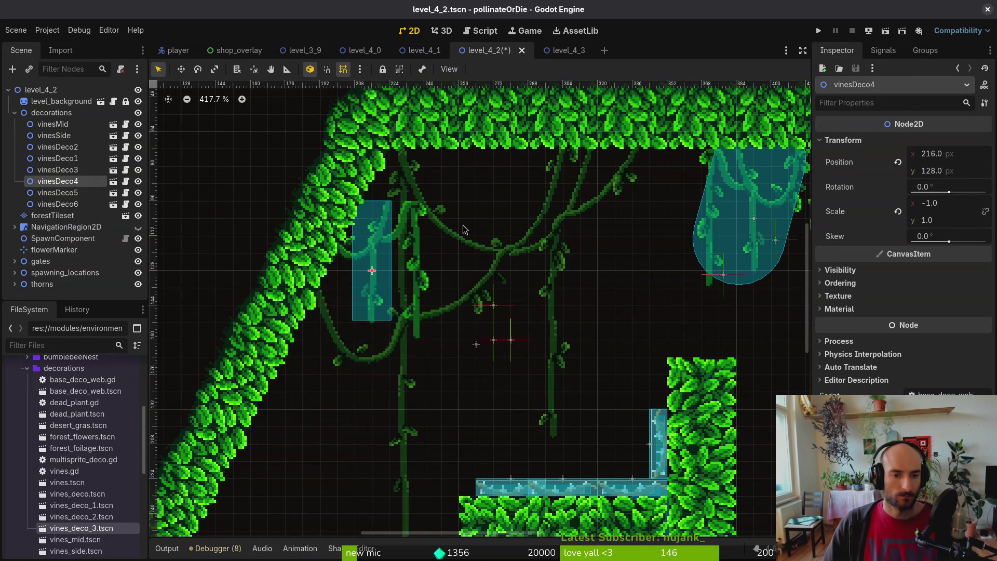
pyautogui.hotkey('ctrl', 'z')
pyautogui.hotkey('ctrl', 'z')
pyautogui.hotkey('ctrl', 'z')
# Undo adding vinesDeco3 and vinesDeco1, then redo both
pyautogui.scroll(-3, 446, 249)
pyautogui.scroll(-1, 447, 249)
pyautogui.scroll(-4, 490, 236)
pyautogui.hscroll(1, 491, 236)
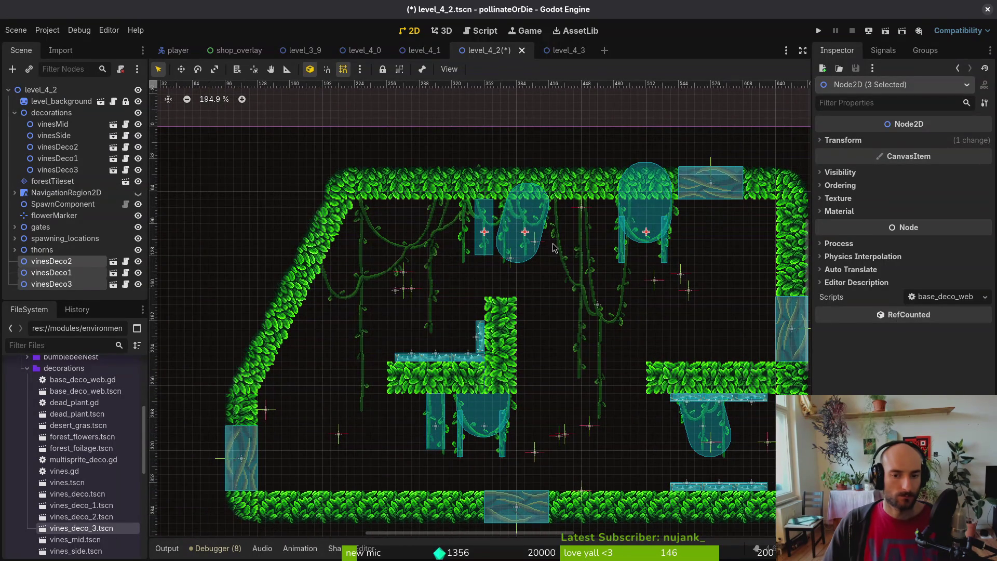
pyautogui.hotkey('ctrl', 'z')
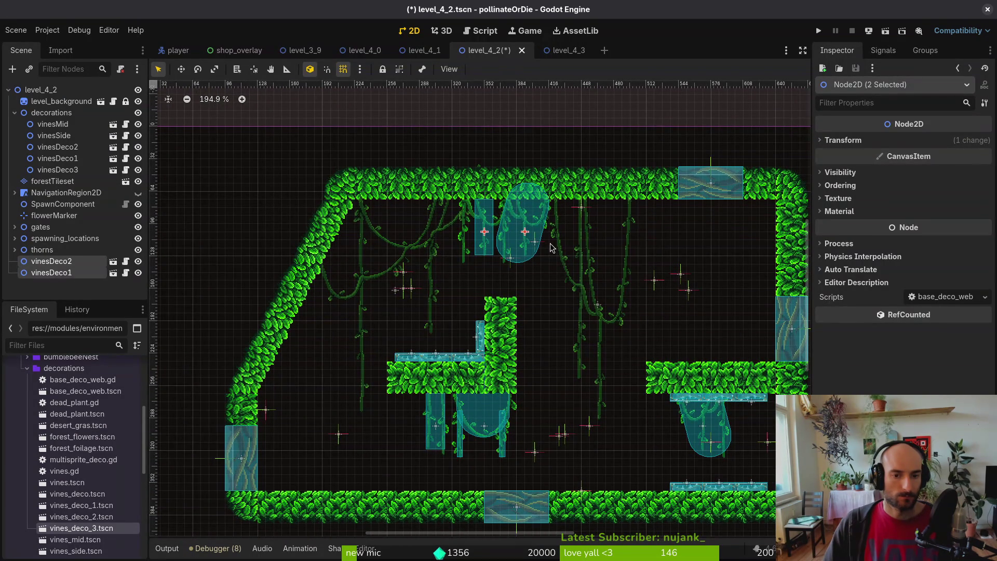
pyautogui.hotkey('ctrl', 'z')
pyautogui.hotkey('ctrl', 'shift', 'z')
pyautogui.hotkey('ctrl', 'shift', 'z')
pyautogui.hotkey('ctrl', 'shift', 'z')
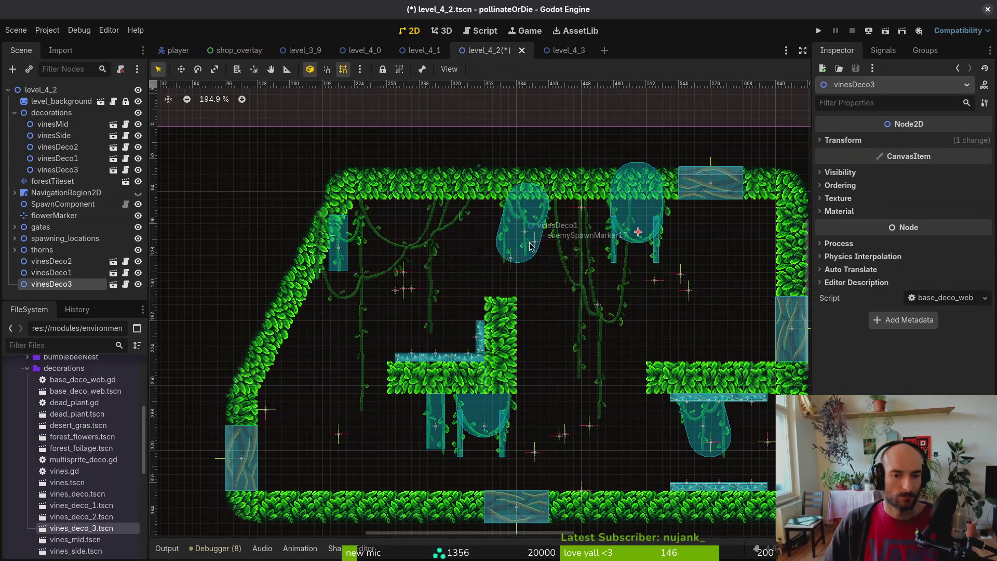
# Delete vinesDeco2 and add a fresh vines_deco_2 instance by the left slope
pyautogui.click(345, 255)
pyautogui.press('Delete')
pyautogui.press('Return')
pyautogui.click(87, 518)
pyautogui.moveTo(87, 518); pyautogui.dragTo(338, 263)
# Set the new vinesDeco2's horizontal scale to -1 and nudge it up 8 px
pyautogui.click(888, 141)
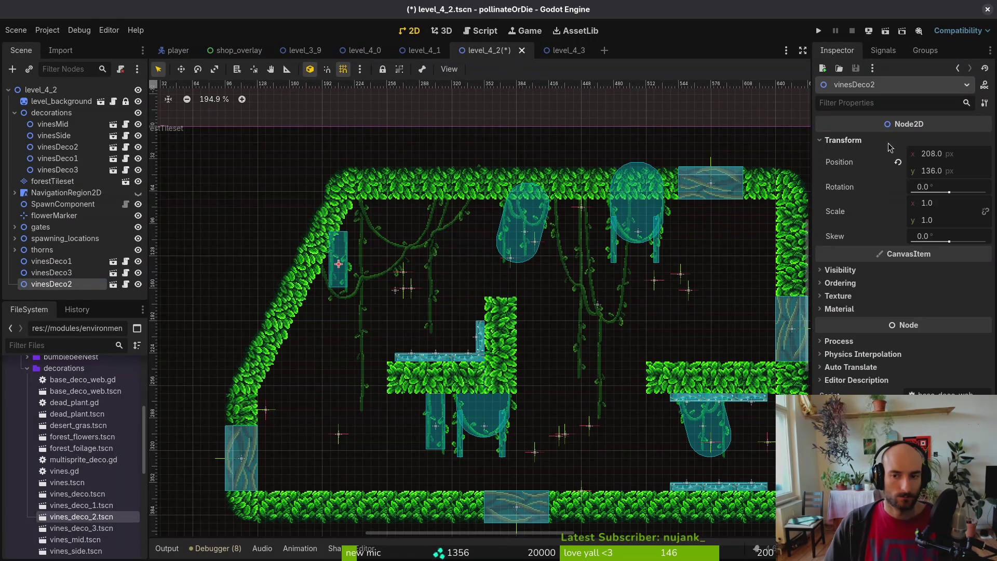
pyautogui.click(941, 202)
pyautogui.write('-1')
pyautogui.press('Return')
pyautogui.scroll(5, 337, 270)
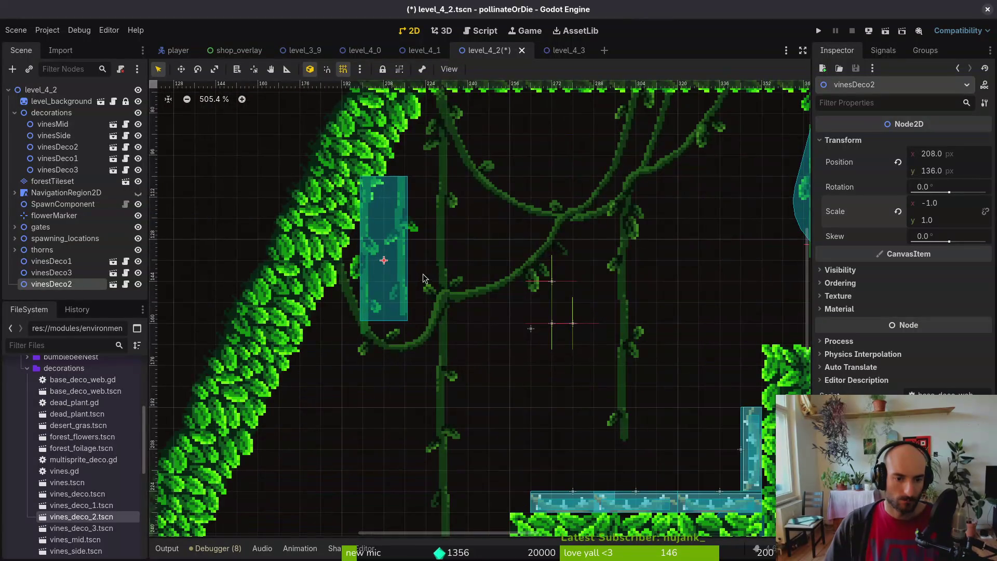
pyautogui.moveTo(391, 262); pyautogui.dragTo(397, 228)
pyautogui.scroll(-2, 285, 291)
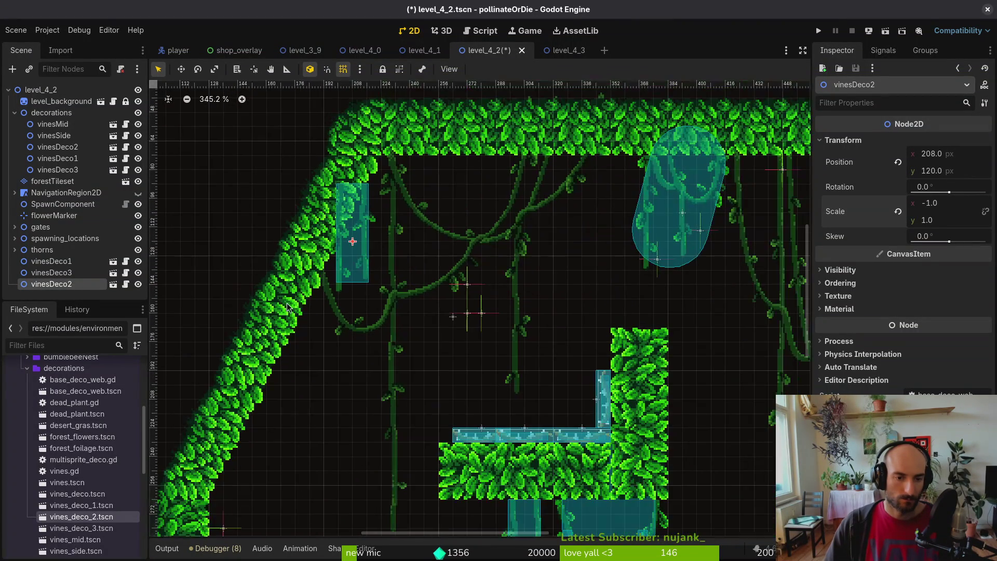
# Move the three vine nodes under decorations and save the level scene
pyautogui.keyDown('shift'); pyautogui.click(68, 262); pyautogui.keyUp('shift')
pyautogui.moveTo(67, 262); pyautogui.dragTo(57, 177)
pyautogui.scroll(-2, 602, 253)
pyautogui.moveTo(602, 253)
pyautogui.mouseDown()
pyautogui.moveTo(476, 253)
pyautogui.moveTo(487, 280)
pyautogui.mouseUp()
pyautogui.hotkey('ctrl', 's')
# Select vinesDeco4 and vinesDeco1 in turn to inspect them
pyautogui.click(486, 280)
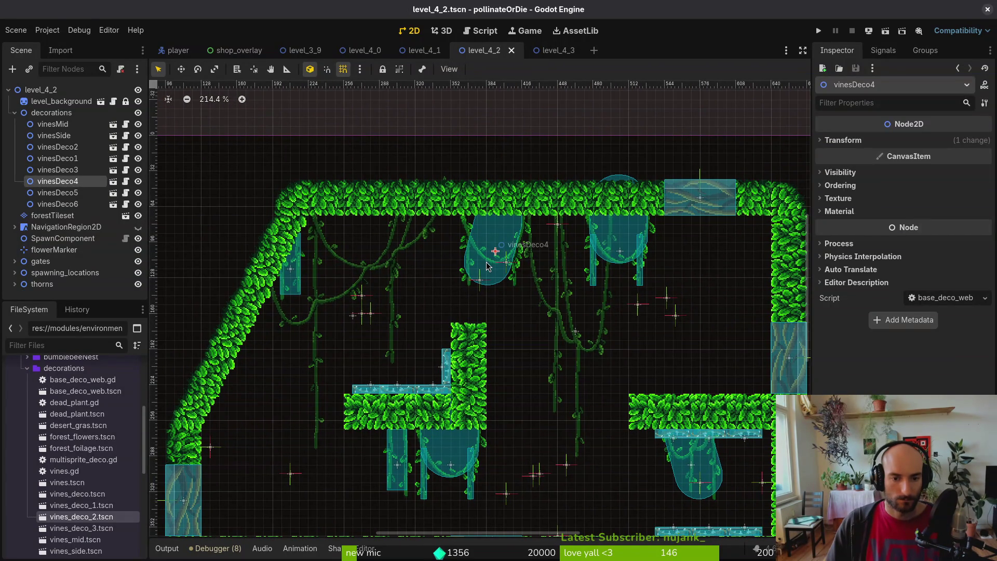
pyautogui.scroll(5, 506, 263)
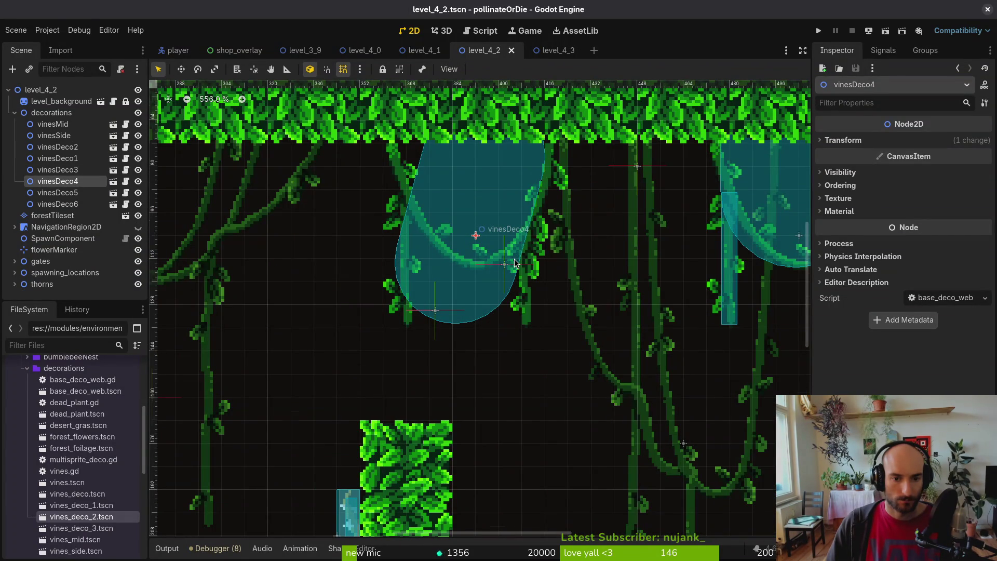
pyautogui.scroll(-2, 515, 263)
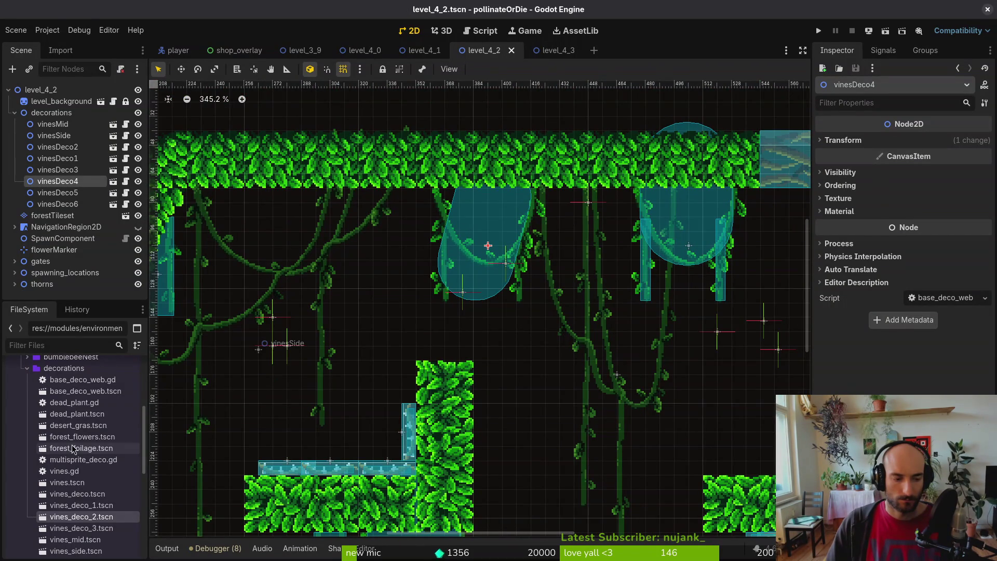
pyautogui.click(358, 312)
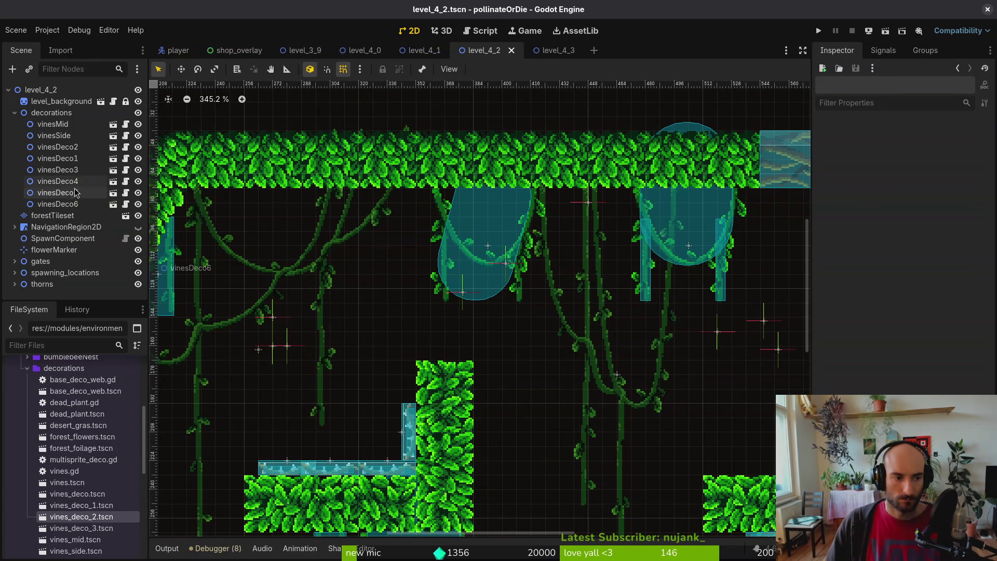
pyautogui.click(57, 180)
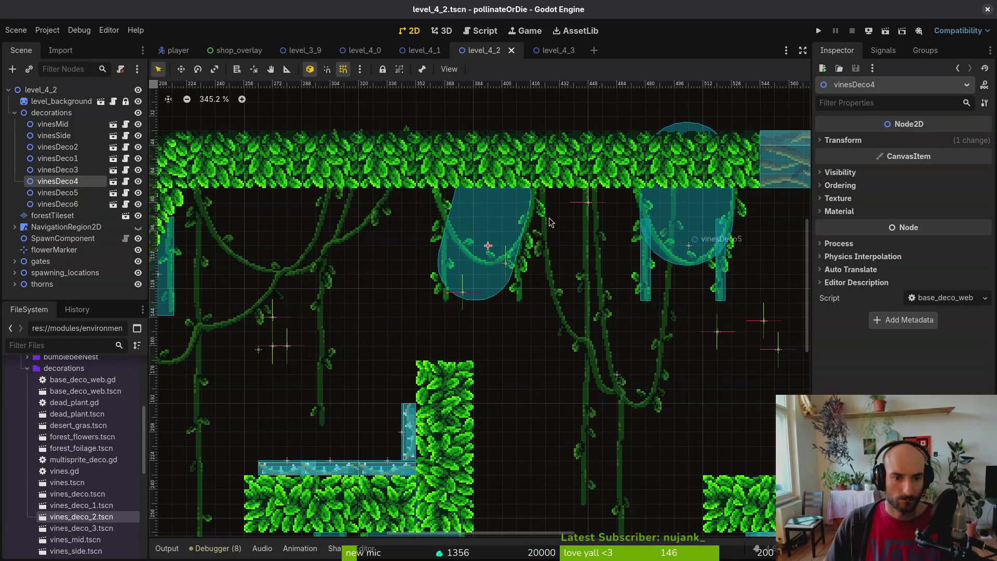
pyautogui.click(57, 158)
pyautogui.scroll(-3, 390, 242)
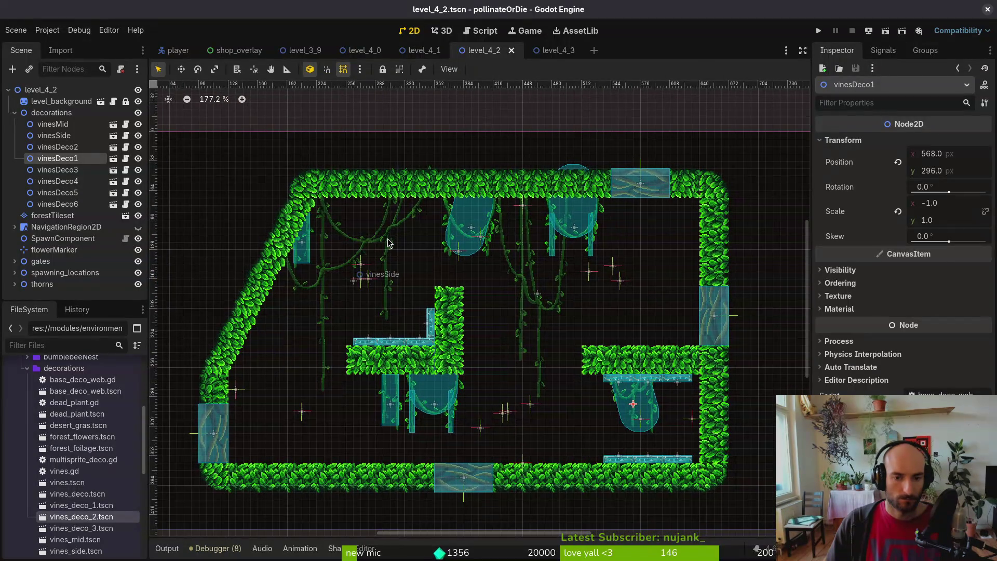
# Compare vinesDeco4's transform with vinesDeco1's, then delete vinesDeco4
pyautogui.click(73, 181)
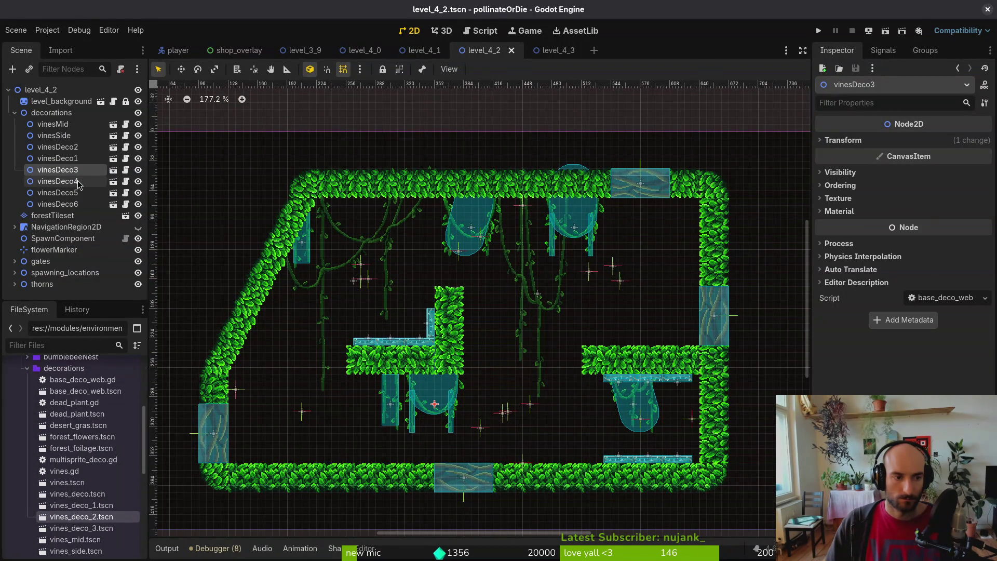
pyautogui.scroll(5, 481, 240)
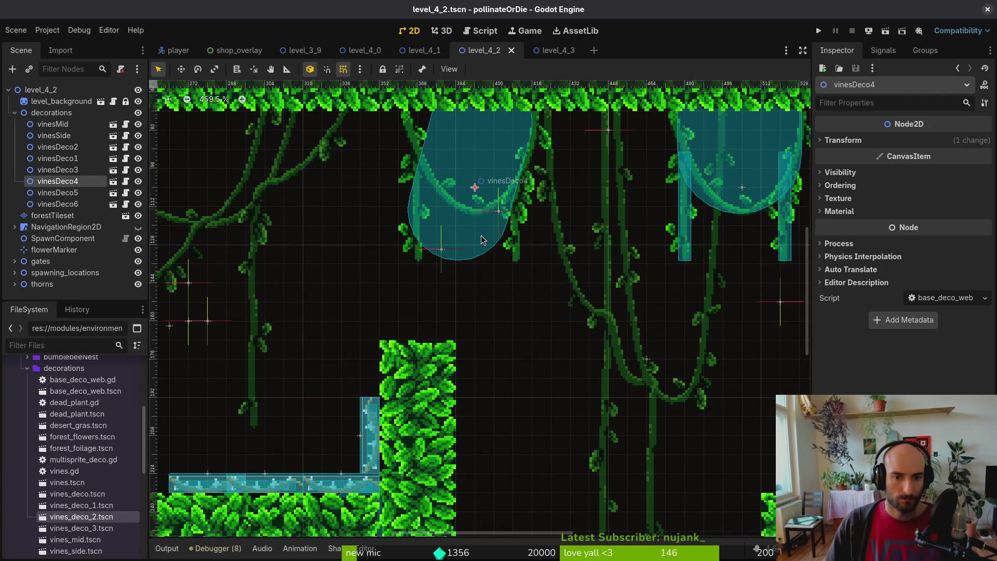
pyautogui.click(852, 141)
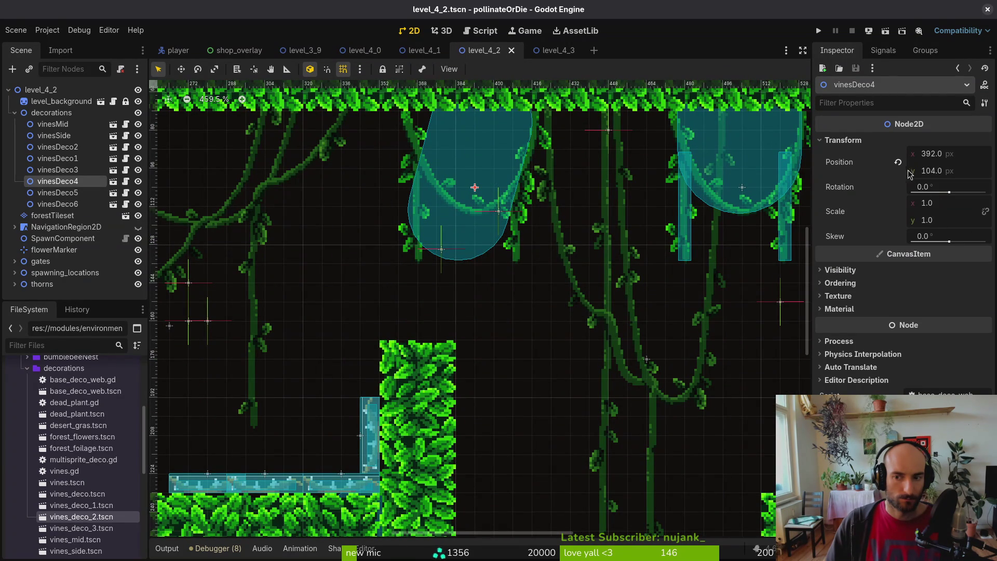
pyautogui.click(862, 141)
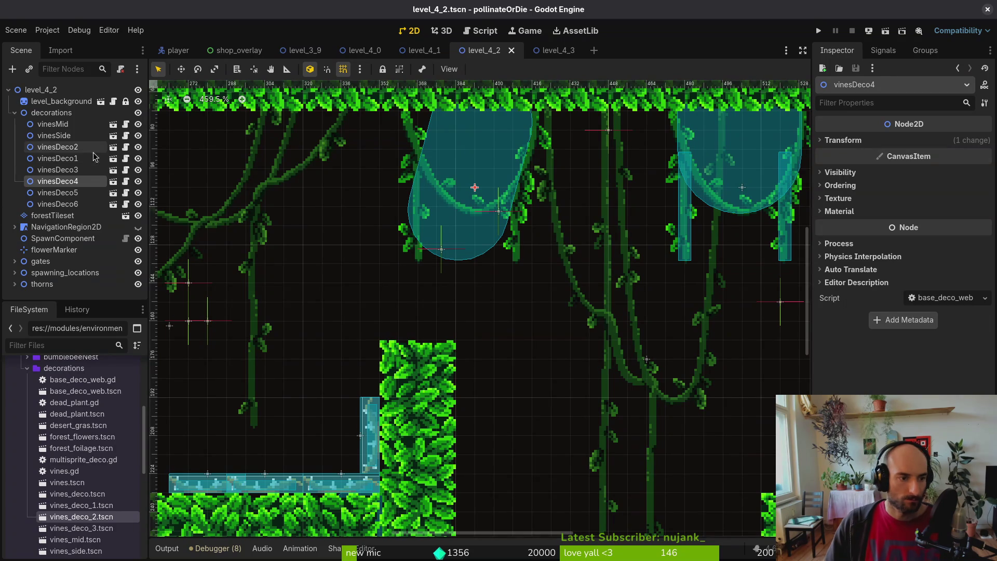
pyautogui.click(62, 158)
pyautogui.click(263, 177)
pyautogui.scroll(-5, 540, 200)
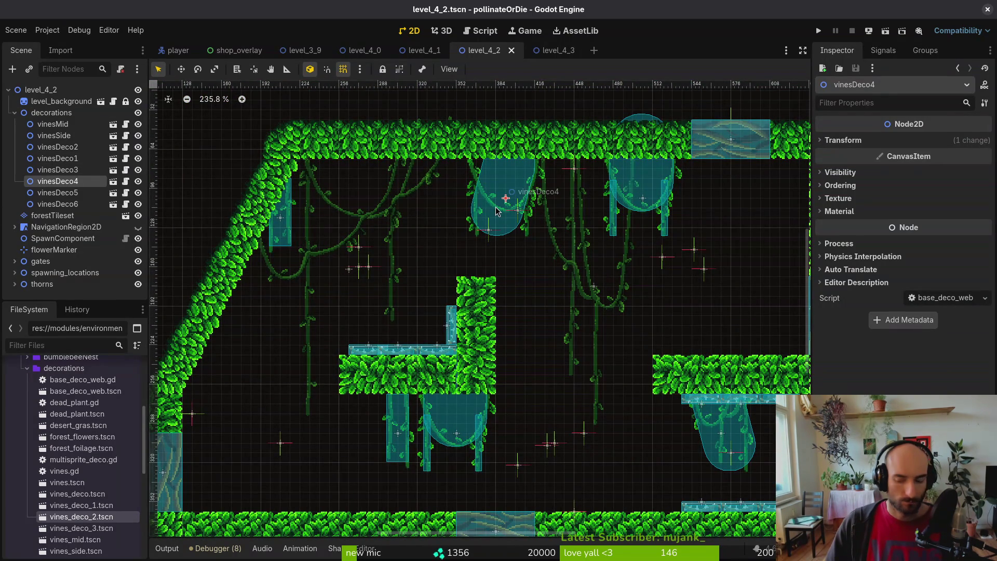
pyautogui.press('Delete')
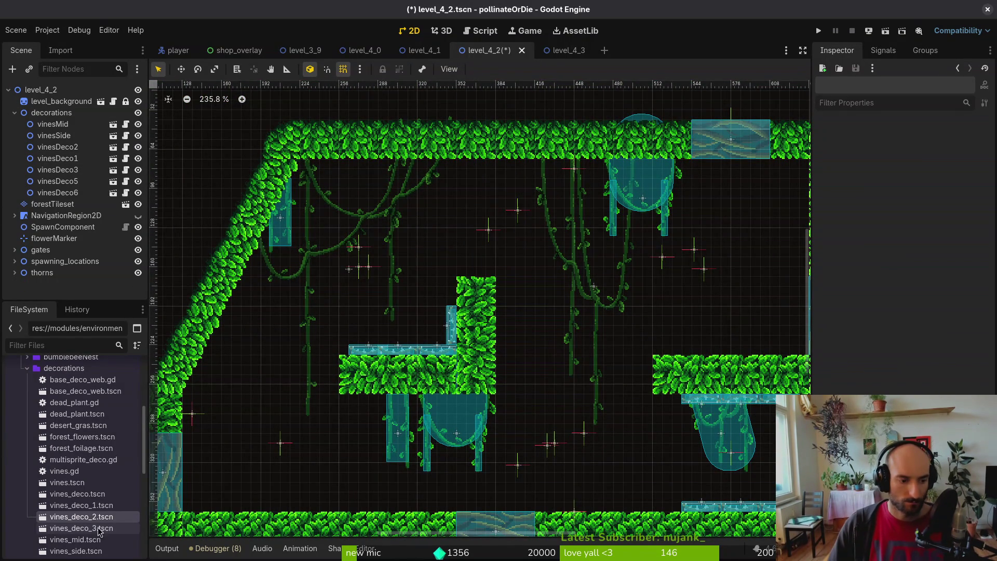
# After undoing trial vines_deco_2 and vines_deco_3 drops, place vines_deco_1 under the ceiling
pyautogui.moveTo(109, 516); pyautogui.dragTo(467, 254)
pyautogui.hotkey('ctrl', 'z')
pyautogui.moveTo(81, 529)
pyautogui.mouseDown()
pyautogui.moveTo(193, 493)
pyautogui.moveTo(508, 239)
pyautogui.moveTo(507, 202)
pyautogui.mouseUp()
pyautogui.hotkey('ctrl', 'z')
pyautogui.moveTo(96, 511)
pyautogui.mouseDown()
pyautogui.moveTo(494, 229)
pyautogui.moveTo(513, 207)
pyautogui.moveTo(504, 205)
pyautogui.mouseUp()
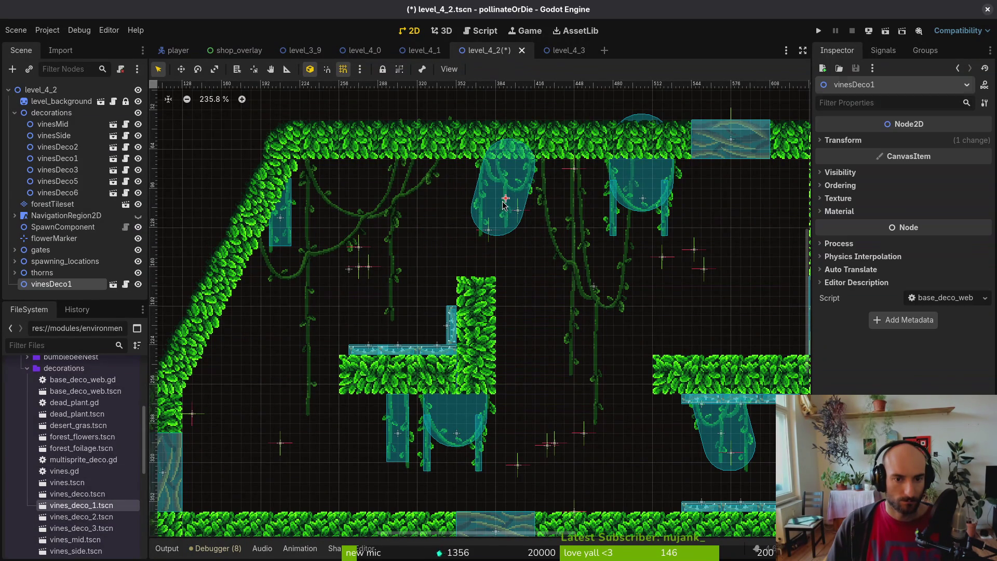
# Move the new vine node into the decorations group and save level_4_2
pyautogui.click(438, 248)
pyautogui.hotkey('ctrl', 's')
pyautogui.moveTo(82, 284)
pyautogui.mouseDown()
pyautogui.moveTo(83, 195)
pyautogui.moveTo(90, 202)
pyautogui.mouseUp()
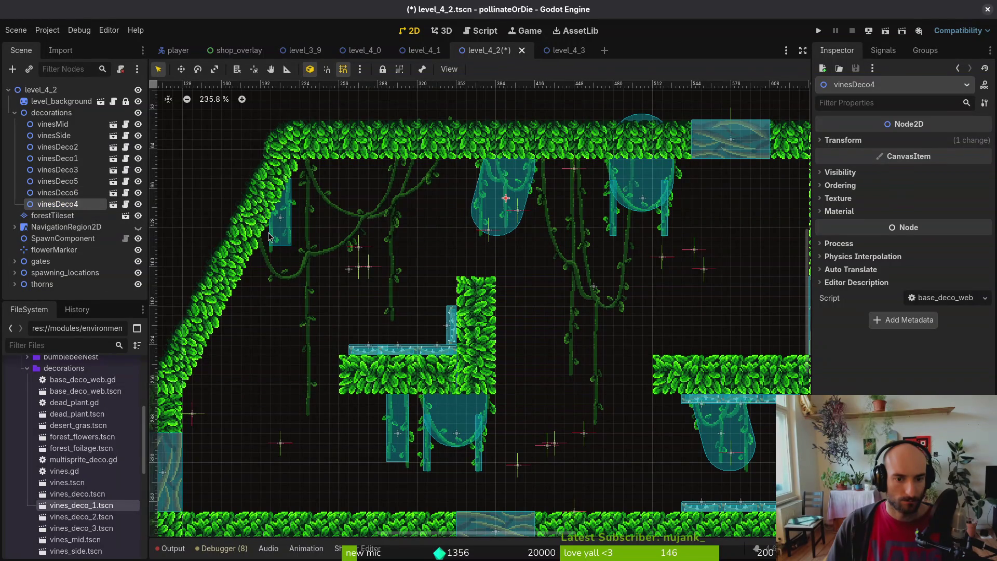
pyautogui.scroll(-2, 415, 296)
pyautogui.click(385, 286)
pyautogui.hotkey('ctrl', 's')
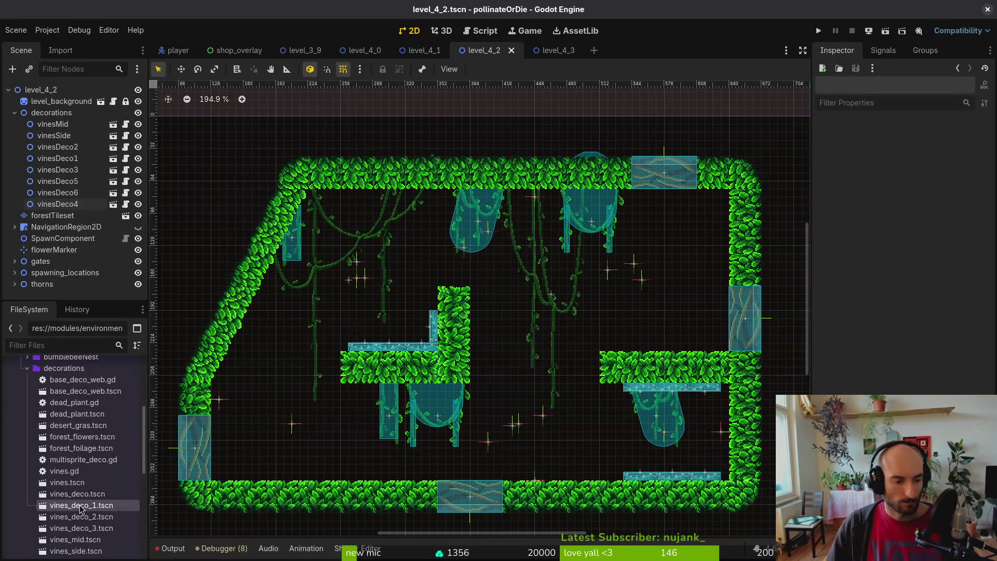
# Add forest_foilage and forest_flowers instances and move the foliage into decorations
pyautogui.moveTo(86, 453); pyautogui.dragTo(332, 456)
pyautogui.moveTo(82, 437); pyautogui.dragTo(283, 445)
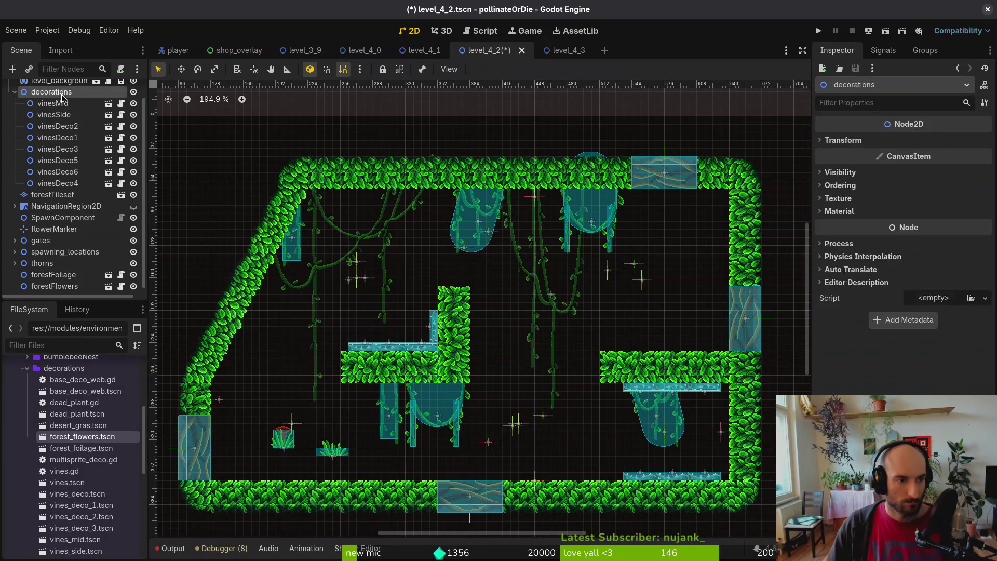
pyautogui.moveTo(62, 99); pyautogui.dragTo(61, 96)
pyautogui.scroll(-1, 67, 283)
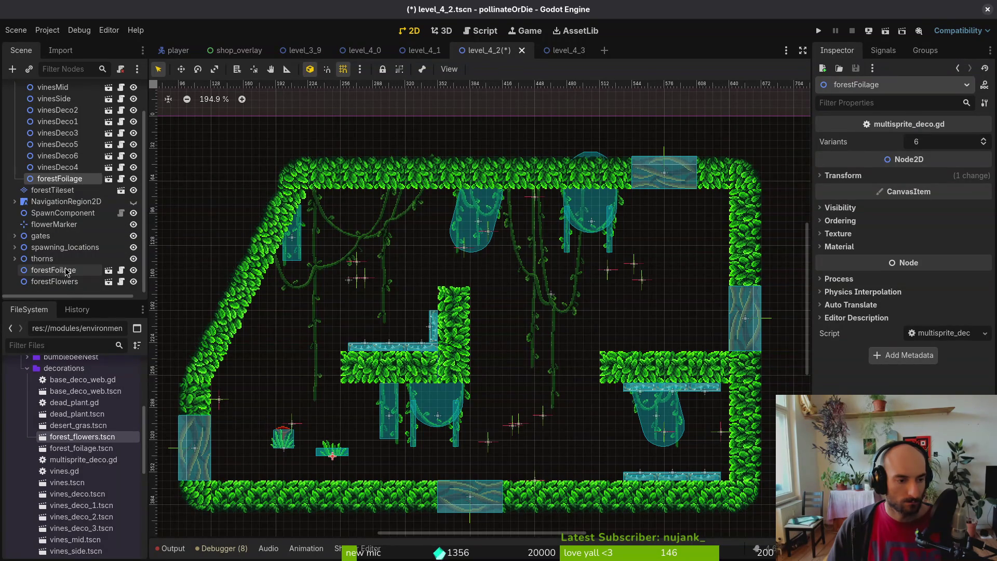
pyautogui.click(61, 275)
pyautogui.moveTo(62, 269)
pyautogui.mouseDown()
pyautogui.moveTo(78, 163)
pyautogui.moveTo(58, 279)
pyautogui.moveTo(76, 179)
pyautogui.mouseUp()
# Duplicate forestFoilage and arrange the foliage beside the flowers
pyautogui.hotkey('ctrl', 'd')
pyautogui.click(59, 101)
pyautogui.click(61, 250)
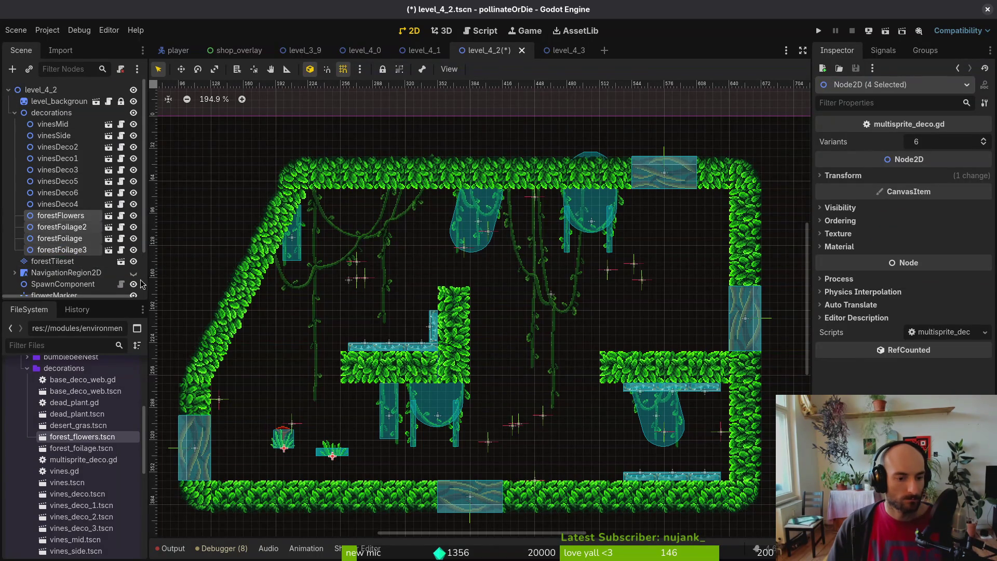
pyautogui.click(58, 219)
pyautogui.moveTo(328, 455); pyautogui.dragTo(317, 441)
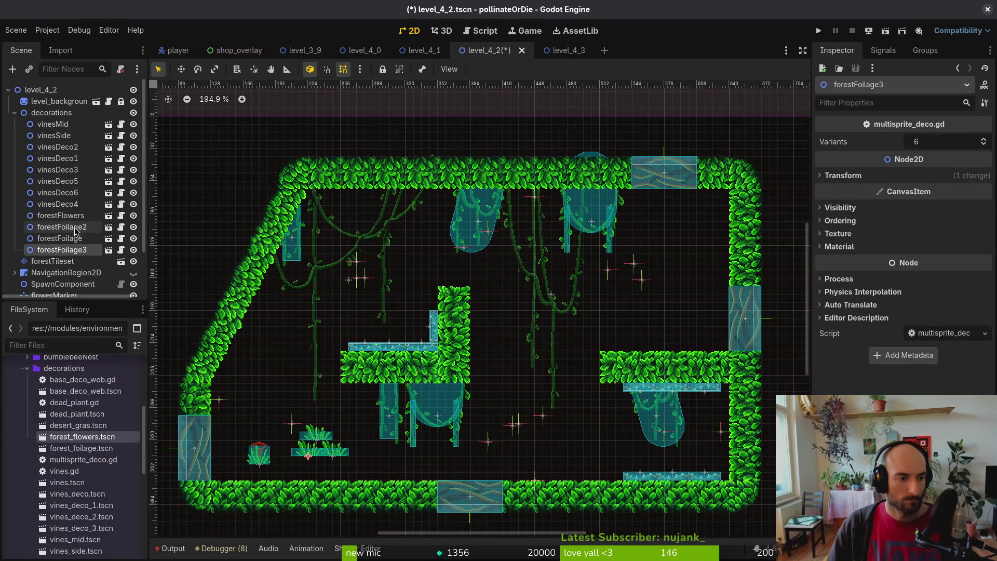
# Copy the four-piece foliage-and-flower cluster onto the left ledge, upper-right ledge, bottom-right floor and centre
pyautogui.keyDown('shift'); pyautogui.click(58, 215); pyautogui.keyUp('shift')
pyautogui.hotkey('ctrl', 'd')
pyautogui.moveTo(319, 436); pyautogui.dragTo(312, 379)
pyautogui.hotkey('ctrl', 'd')
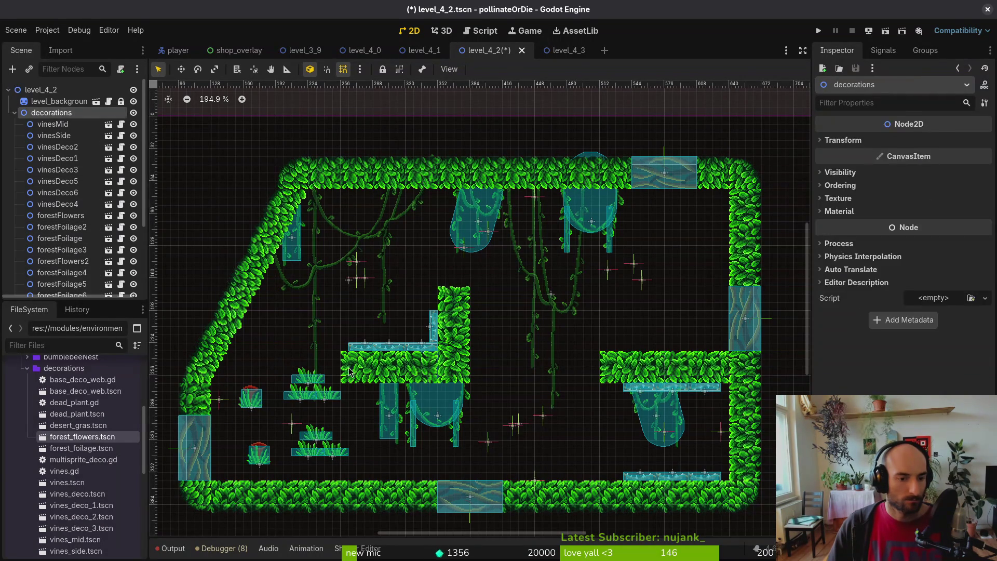
pyautogui.moveTo(340, 449)
pyautogui.mouseDown()
pyautogui.moveTo(366, 421)
pyautogui.moveTo(672, 304)
pyautogui.moveTo(704, 319)
pyautogui.mouseUp()
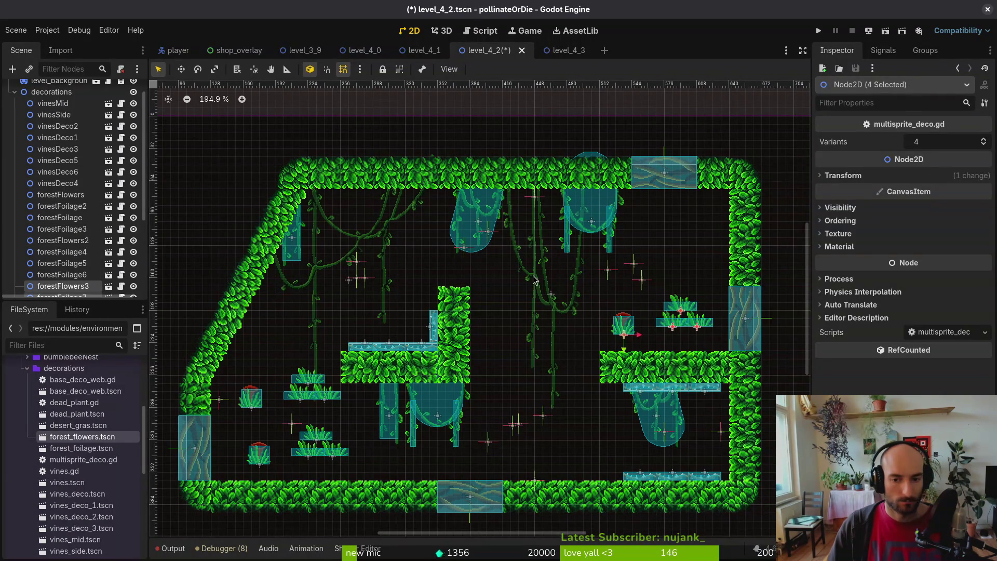
pyautogui.hotkey('ctrl', 'd')
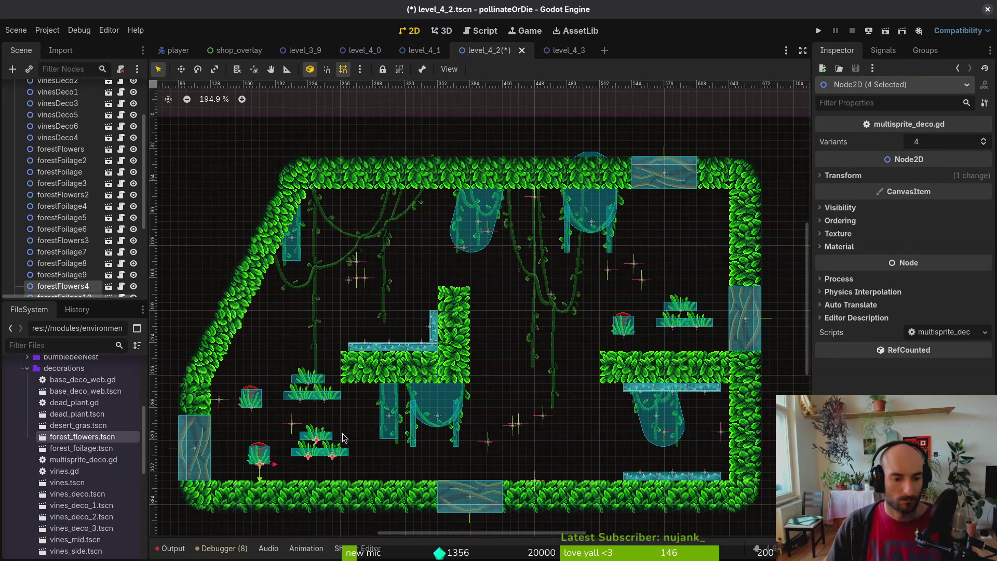
pyautogui.moveTo(347, 441)
pyautogui.mouseDown()
pyautogui.moveTo(696, 444)
pyautogui.moveTo(663, 447)
pyautogui.mouseUp()
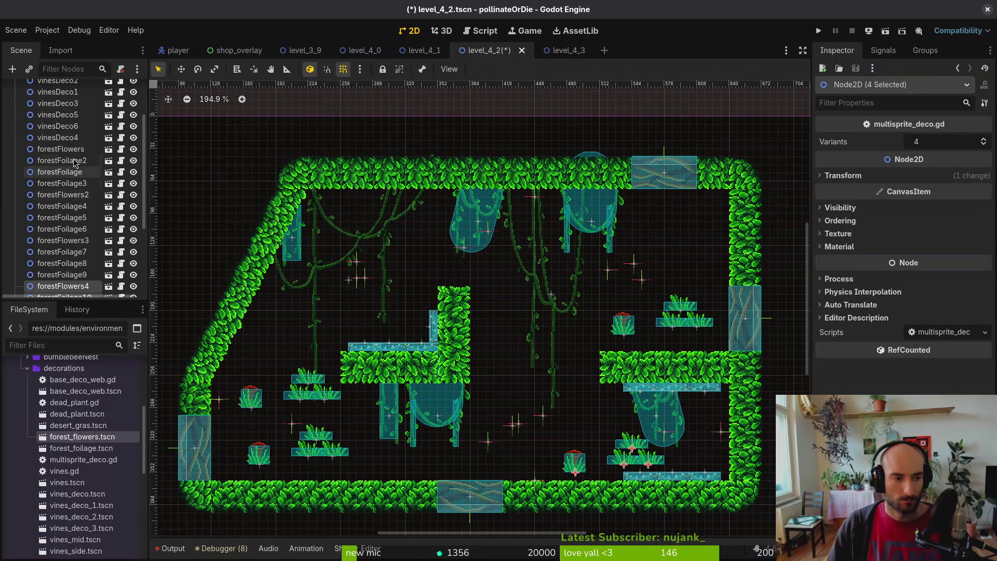
pyautogui.hotkey('ctrl', 'd')
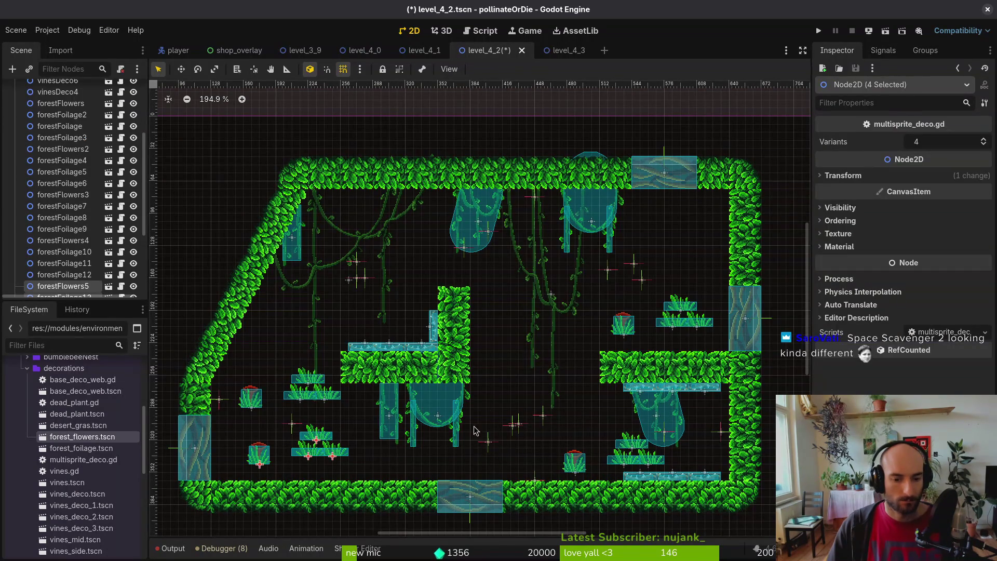
pyautogui.moveTo(337, 442); pyautogui.dragTo(468, 273)
# Save level_4_2 with Ctrl+S, keeping the new foliage-and-flower clusters
pyautogui.hotkey('ctrl', 's')
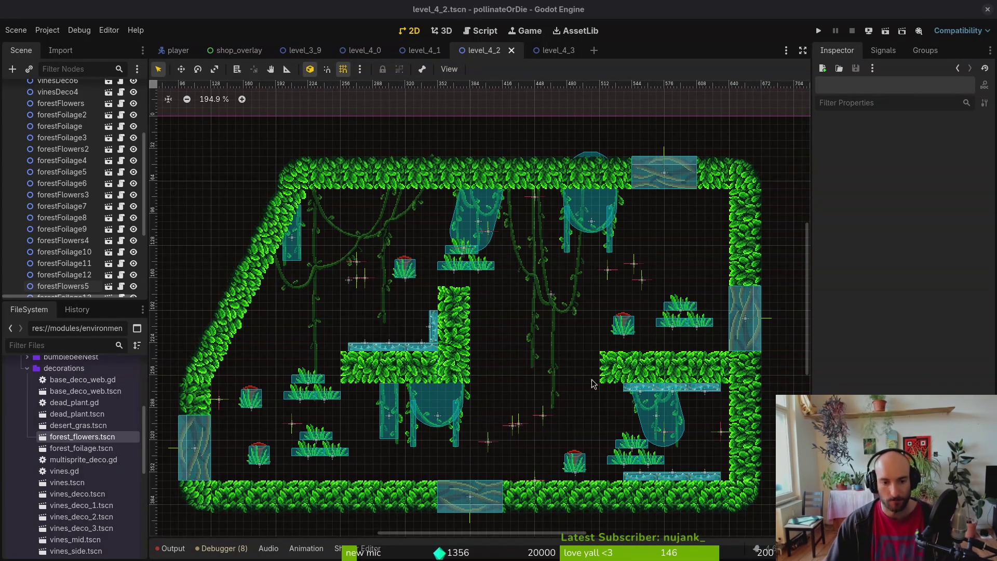
pyautogui.scroll(4, 420, 274)
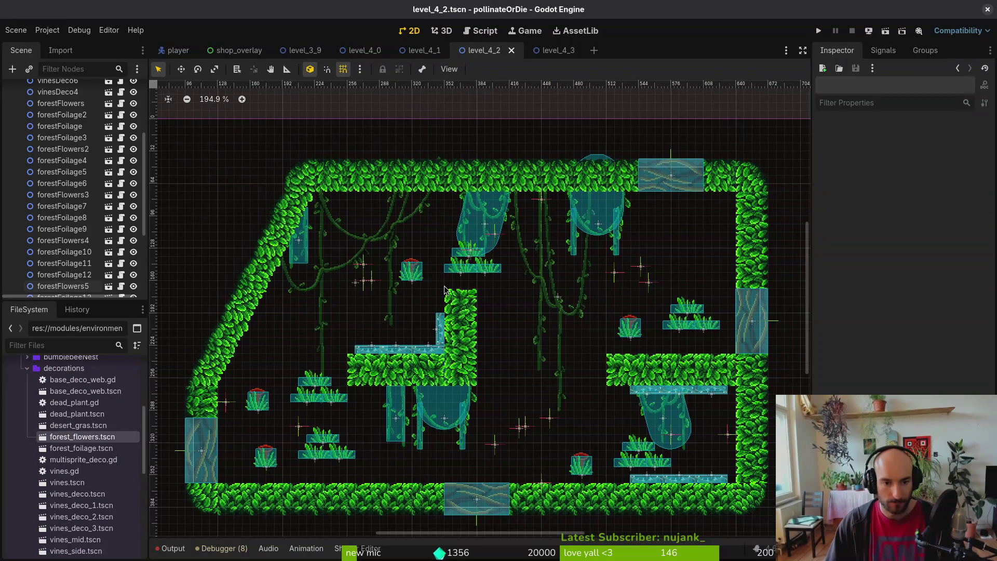
# Place forestFlowers5 and forestFoilage13, 14 and 15 along the central pillar's side
pyautogui.moveTo(406, 273); pyautogui.dragTo(465, 285)
pyautogui.moveTo(515, 265)
pyautogui.mouseDown()
pyautogui.moveTo(523, 331)
pyautogui.moveTo(499, 296)
pyautogui.moveTo(387, 296)
pyautogui.mouseUp()
pyautogui.scroll(2, 523, 331)
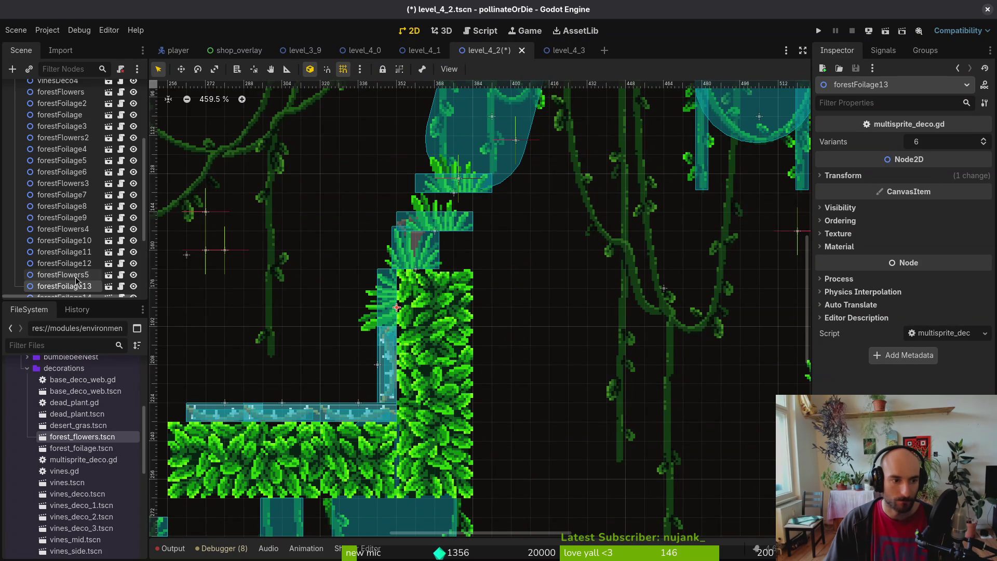
pyautogui.scroll(-5, 80, 271)
pyautogui.moveTo(466, 227)
pyautogui.mouseDown()
pyautogui.moveTo(537, 291)
pyautogui.moveTo(528, 318)
pyautogui.moveTo(483, 356)
pyautogui.moveTo(486, 340)
pyautogui.moveTo(486, 359)
pyautogui.mouseUp()
pyautogui.moveTo(446, 184)
pyautogui.mouseDown()
pyautogui.moveTo(493, 335)
pyautogui.moveTo(542, 375)
pyautogui.moveTo(549, 364)
pyautogui.moveTo(571, 389)
pyautogui.moveTo(511, 416)
pyautogui.moveTo(513, 389)
pyautogui.mouseUp()
# Move grass tiles, forestFoilage4, forestFoilage6 and forestFlowers2 down onto the ground
pyautogui.scroll(5, 442, 343)
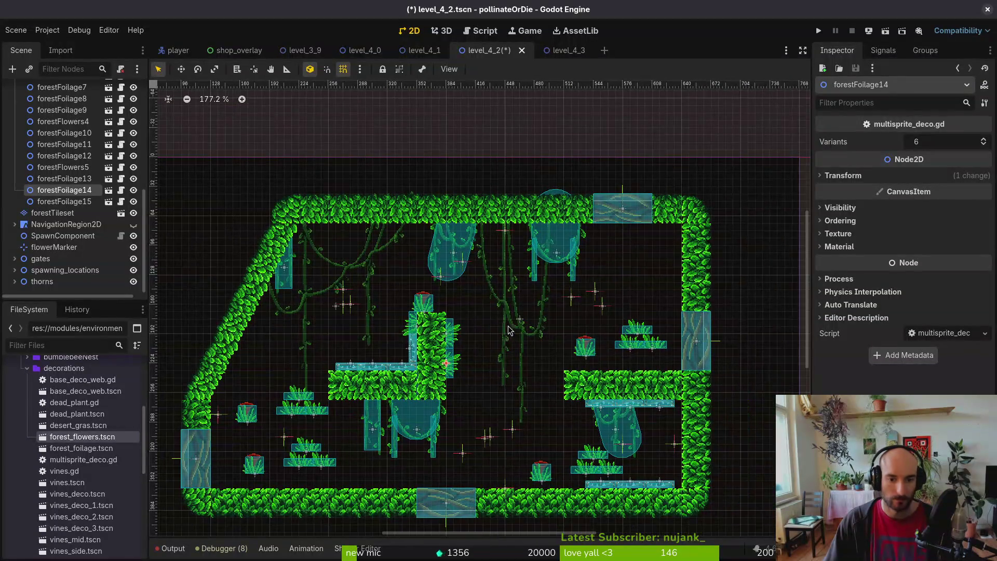
pyautogui.scroll(3, 389, 369)
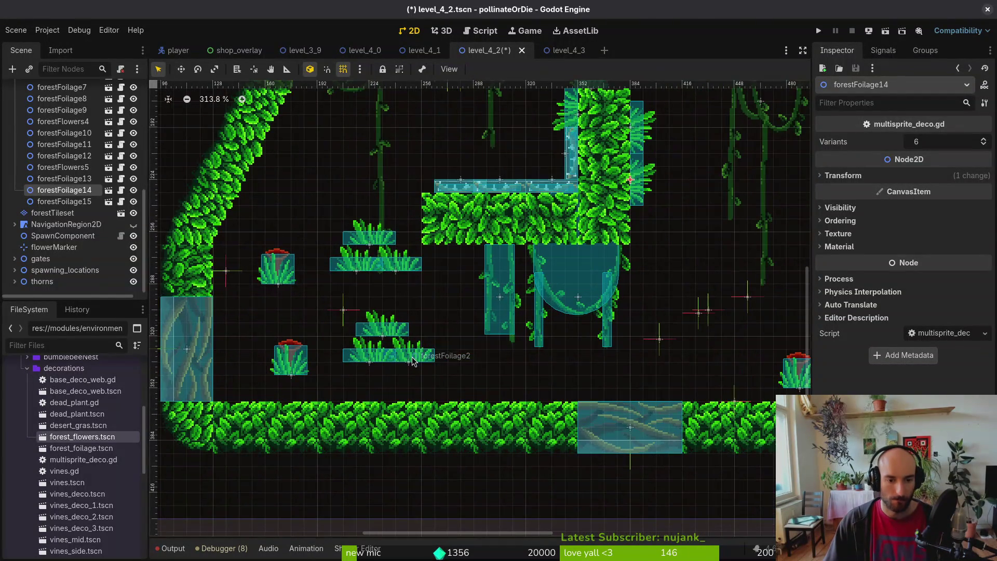
pyautogui.moveTo(412, 356); pyautogui.dragTo(353, 396)
pyautogui.moveTo(375, 358); pyautogui.dragTo(410, 405)
pyautogui.moveTo(298, 365); pyautogui.dragTo(447, 403)
pyautogui.moveTo(397, 329)
pyautogui.mouseDown()
pyautogui.moveTo(514, 397)
pyautogui.moveTo(488, 398)
pyautogui.mouseUp()
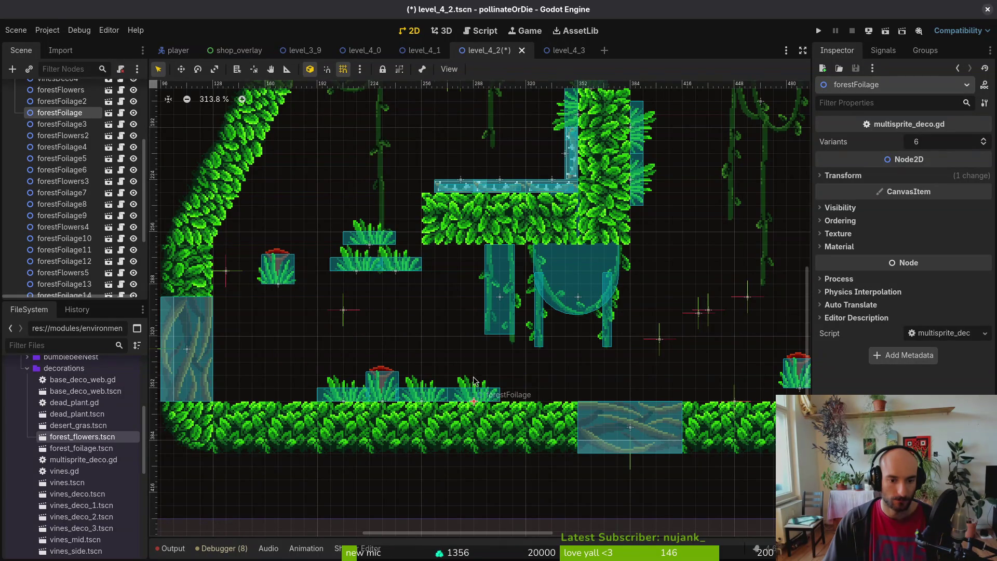
pyautogui.moveTo(400, 276); pyautogui.dragTo(311, 407)
pyautogui.moveTo(300, 262)
pyautogui.mouseDown()
pyautogui.moveTo(550, 387)
pyautogui.moveTo(536, 387)
pyautogui.mouseUp()
pyautogui.moveTo(370, 268)
pyautogui.mouseDown()
pyautogui.moveTo(556, 397)
pyautogui.moveTo(582, 399)
pyautogui.moveTo(567, 399)
pyautogui.mouseUp()
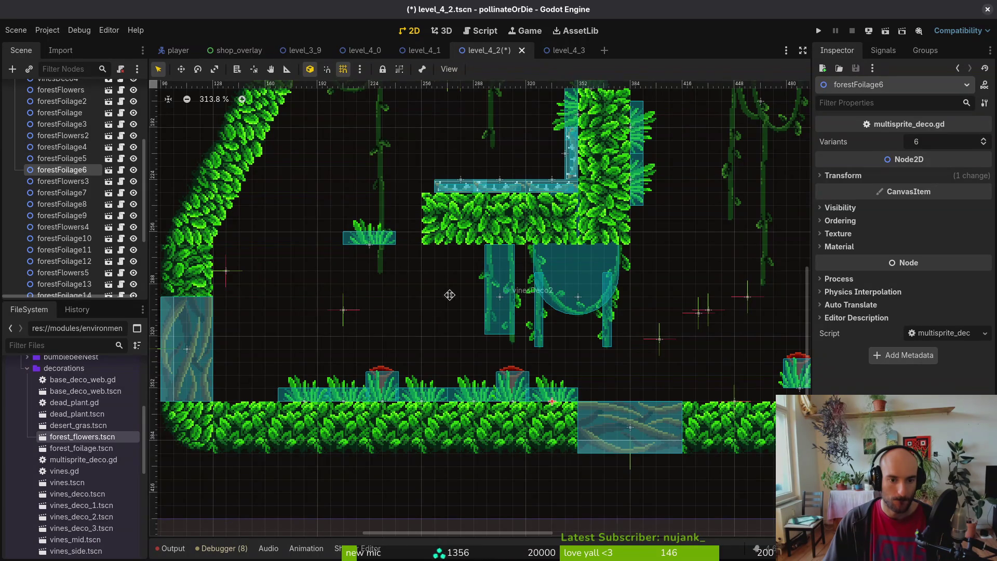
# Move forestFoilage5 up and right toward the ledge
pyautogui.scroll(-4, 281, 230)
pyautogui.click(309, 248)
pyautogui.moveTo(324, 247)
pyautogui.mouseDown()
pyautogui.moveTo(347, 231)
pyautogui.moveTo(353, 240)
pyautogui.moveTo(347, 211)
pyautogui.moveTo(400, 207)
pyautogui.mouseUp()
pyautogui.scroll(5, 349, 210)
pyautogui.scroll(-6, 400, 207)
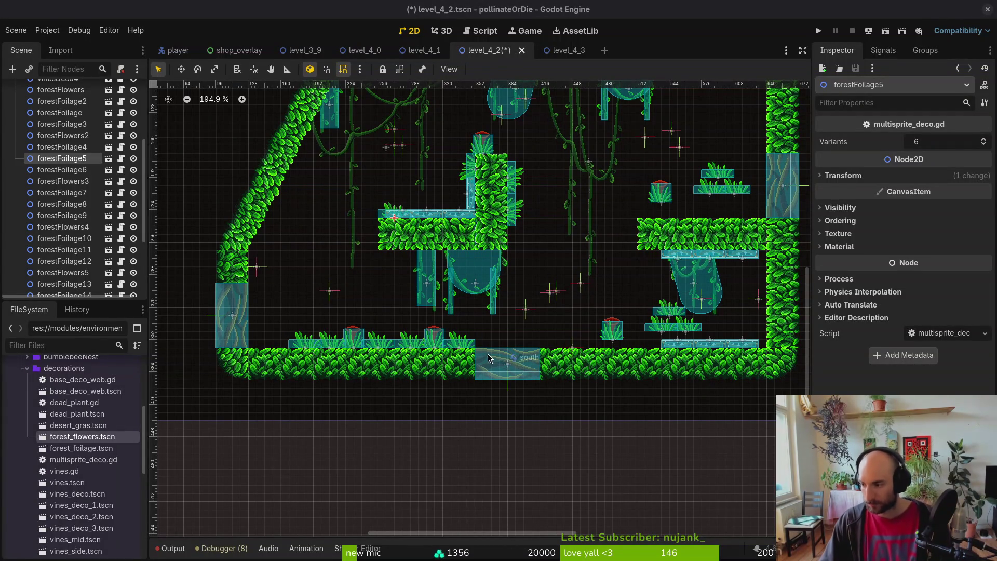
# Move forestFlowers4 to the right and forestFoilage11 up onto the ledge
pyautogui.moveTo(525, 279); pyautogui.dragTo(522, 328)
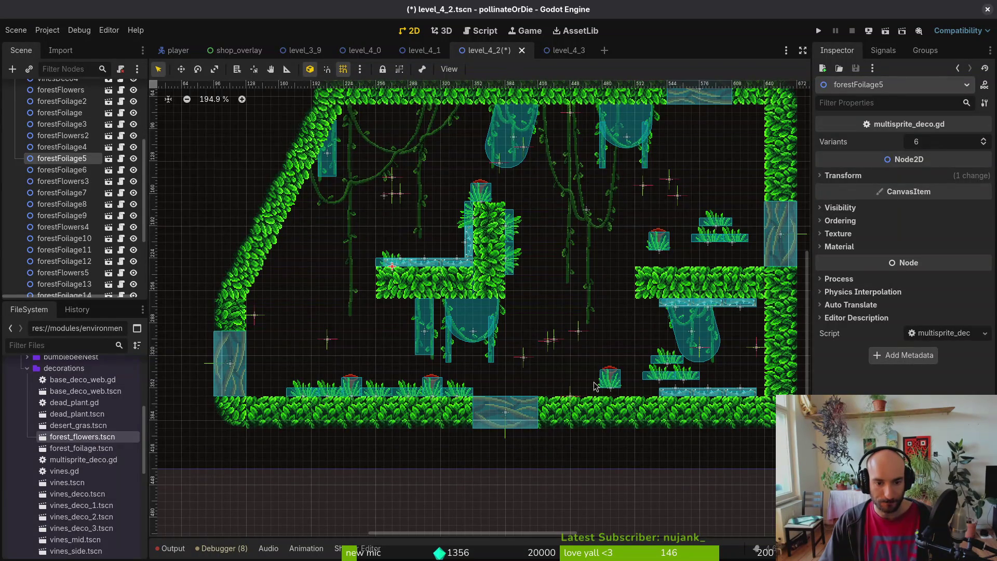
pyautogui.scroll(4, 670, 378)
pyautogui.moveTo(584, 387)
pyautogui.mouseDown()
pyautogui.moveTo(629, 392)
pyautogui.moveTo(620, 397)
pyautogui.moveTo(624, 370)
pyautogui.moveTo(684, 378)
pyautogui.moveTo(671, 385)
pyautogui.moveTo(711, 363)
pyautogui.mouseUp()
pyautogui.moveTo(574, 338)
pyautogui.mouseDown()
pyautogui.moveTo(533, 320)
pyautogui.moveTo(533, 294)
pyautogui.moveTo(541, 304)
pyautogui.moveTo(530, 306)
pyautogui.moveTo(571, 257)
pyautogui.moveTo(558, 265)
pyautogui.mouseUp()
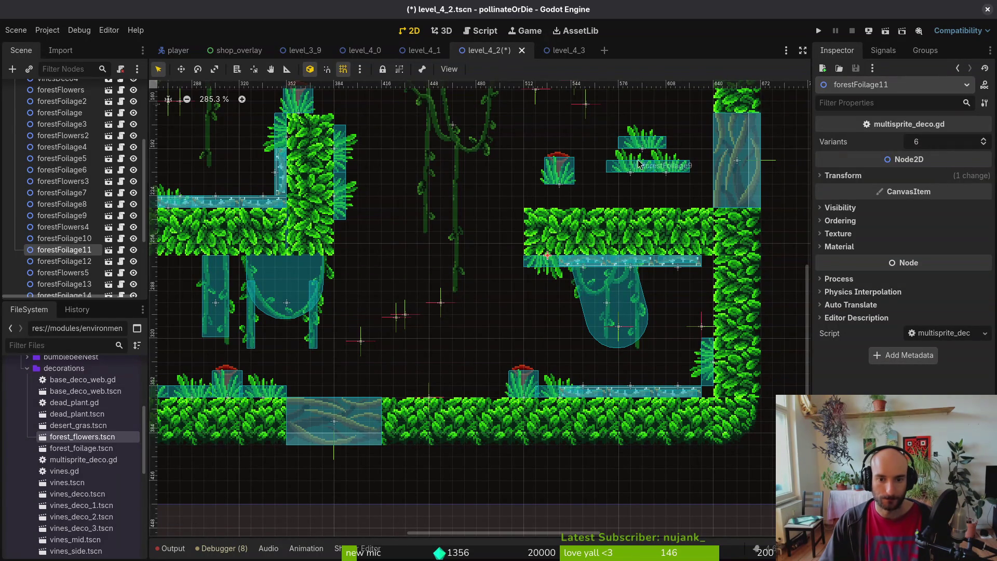
# Stand forestFoilage9 beside the upper ledge and settle forestFoliage8 and forestFoliage7 on the ledge
pyautogui.moveTo(612, 170)
pyautogui.mouseDown()
pyautogui.moveTo(493, 217)
pyautogui.moveTo(492, 231)
pyautogui.moveTo(537, 270)
pyautogui.moveTo(519, 289)
pyautogui.mouseUp()
pyautogui.scroll(3, 631, 197)
pyautogui.moveTo(691, 200); pyautogui.dragTo(579, 296)
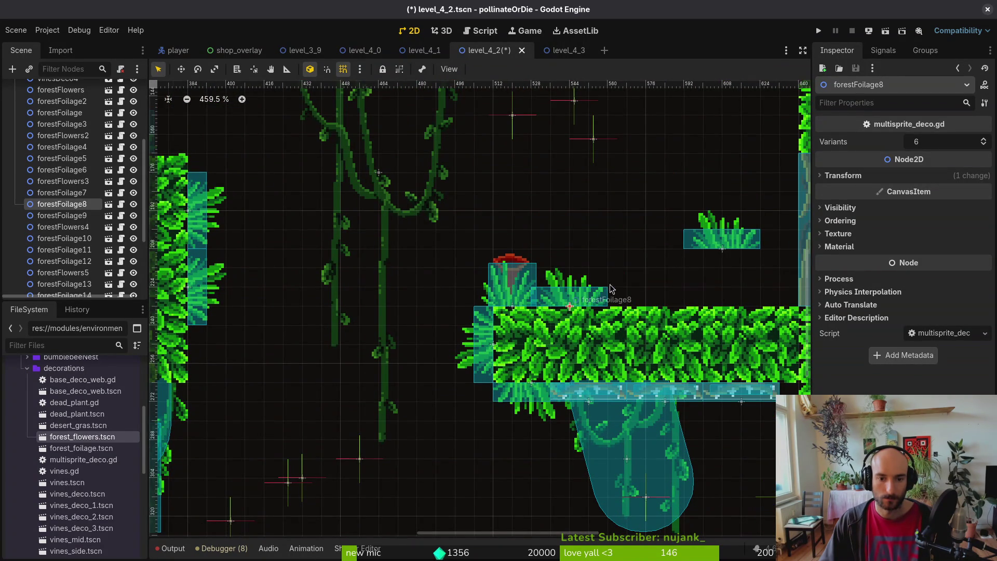
pyautogui.moveTo(723, 249)
pyautogui.mouseDown()
pyautogui.moveTo(630, 301)
pyautogui.moveTo(642, 310)
pyautogui.moveTo(681, 251)
pyautogui.moveTo(674, 272)
pyautogui.moveTo(649, 307)
pyautogui.moveTo(681, 222)
pyautogui.moveTo(678, 233)
pyautogui.moveTo(712, 243)
pyautogui.mouseUp()
pyautogui.scroll(-3, 641, 310)
pyautogui.scroll(-7, 641, 310)
# Set the east gate's Spawning Speed to 300 and save the level
pyautogui.scroll(5, 691, 234)
pyautogui.click(733, 312)
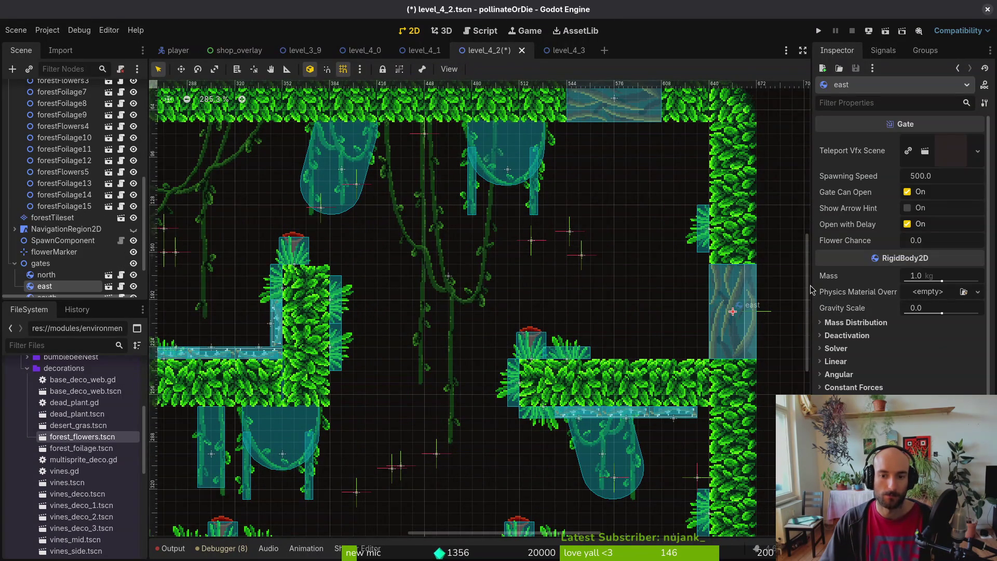
pyautogui.click(940, 175)
pyautogui.write('20')
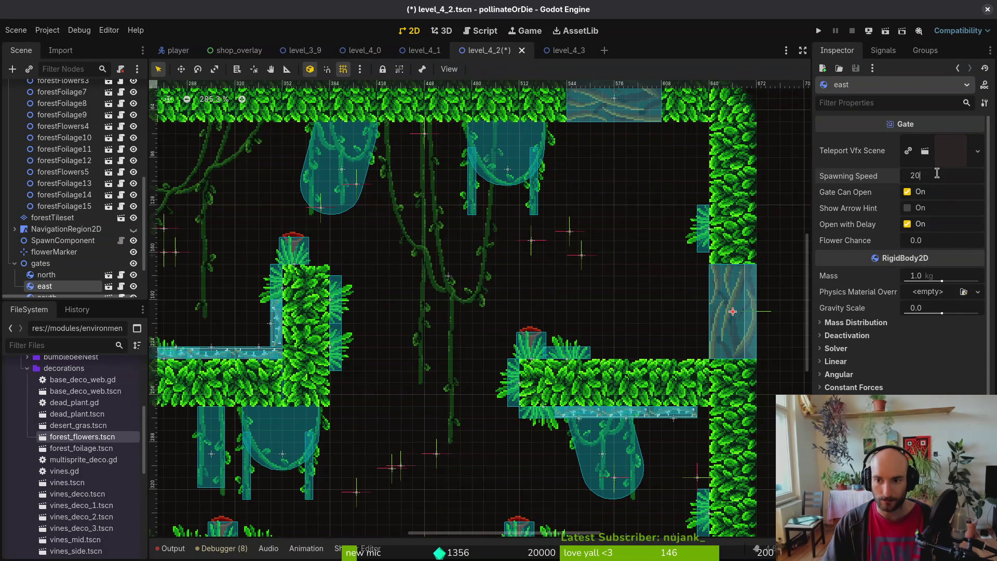
pyautogui.press('BackSpace')
pyautogui.press('BackSpace')
pyautogui.press('BackSpace')
pyautogui.press('Return')
pyautogui.click(938, 175)
pyautogui.write('300')
pyautogui.press('Return')
pyautogui.hotkey('ctrl', 's')
# Set the north gate's Spawning Speed to 100 and the west gate's to 200, then save
pyautogui.scroll(-3, 735, 228)
pyautogui.click(649, 148)
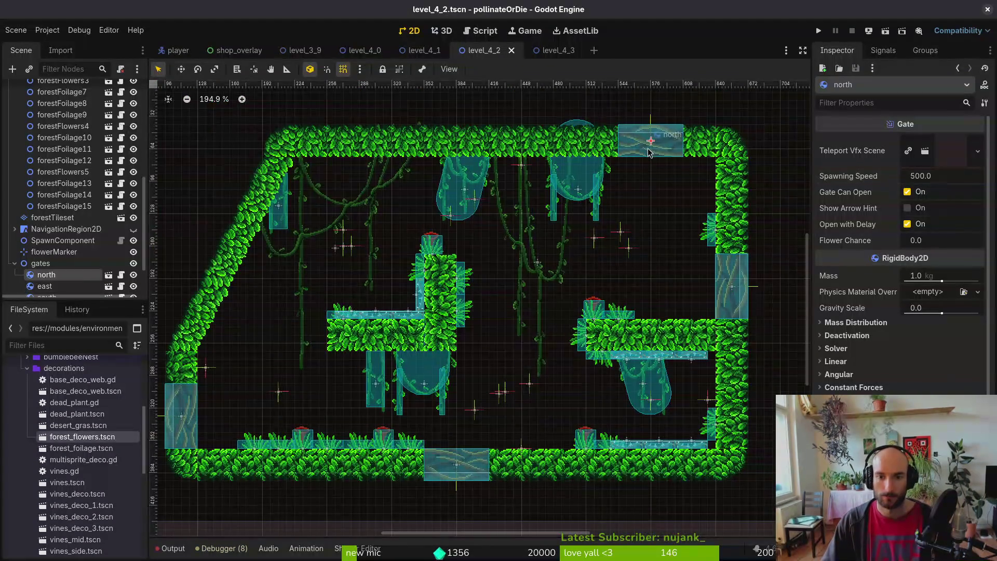
pyautogui.click(960, 183)
pyautogui.write('10')
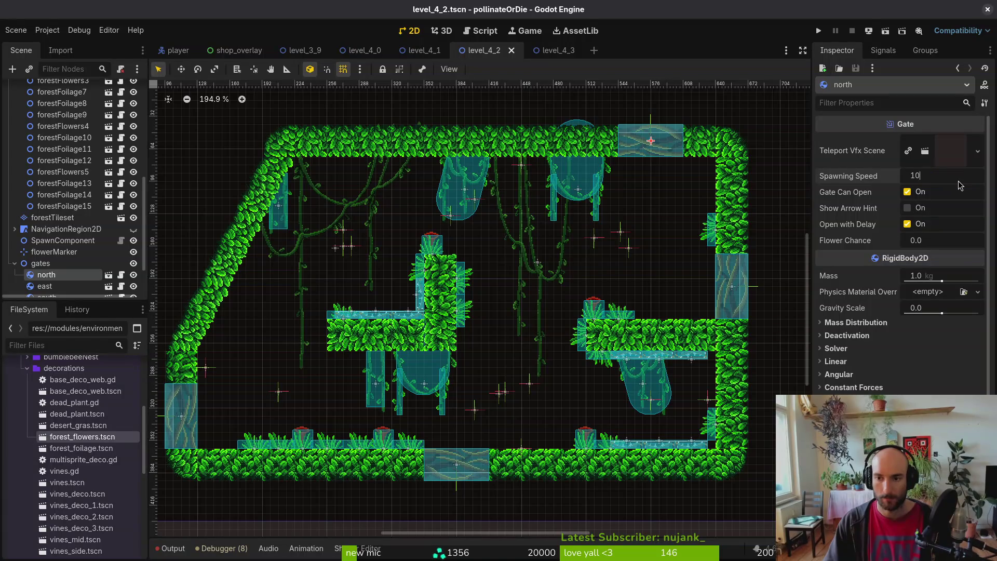
pyautogui.press('Return')
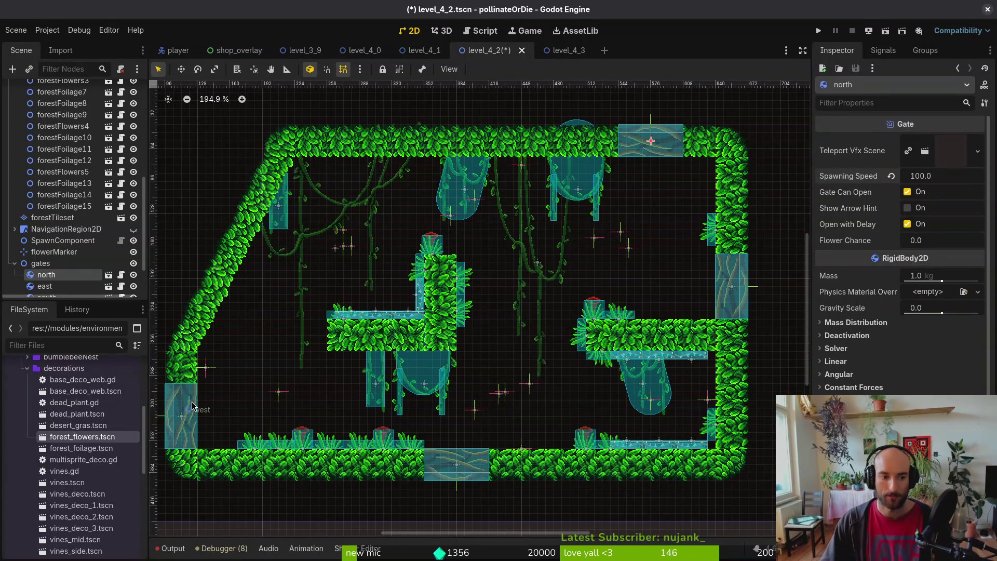
pyautogui.click(188, 408)
pyautogui.click(961, 178)
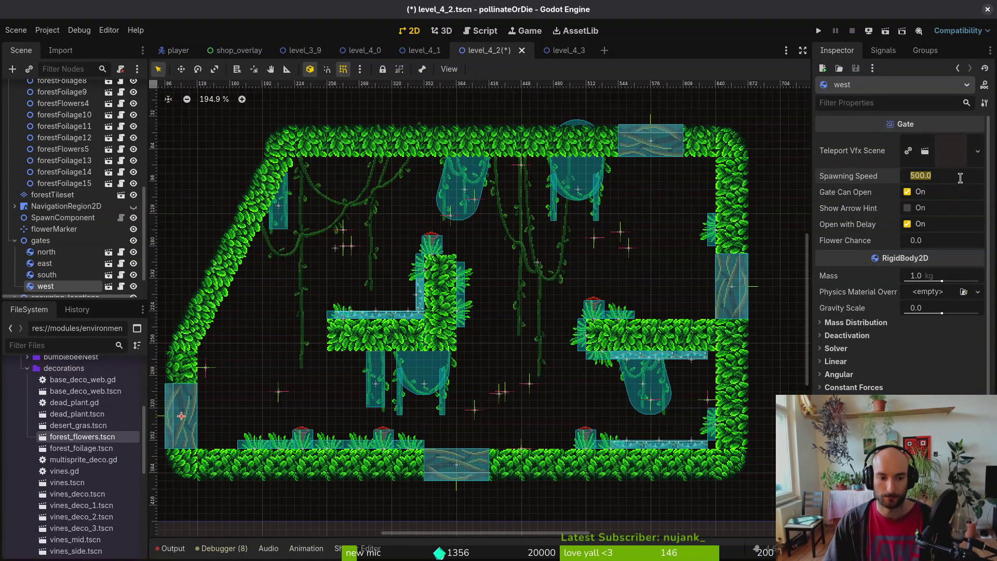
pyautogui.write('200')
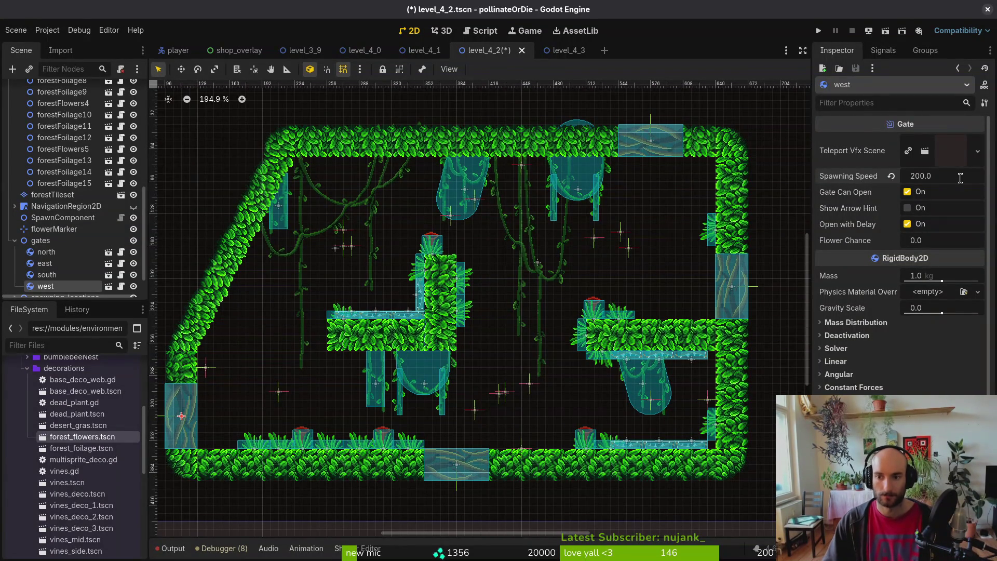
pyautogui.hotkey('ctrl', 's')
# Set the south gate's Spawning Speed to 400 instead of 500
pyautogui.click(457, 464)
pyautogui.click(964, 182)
pyautogui.write('400')
pyautogui.press('Return')
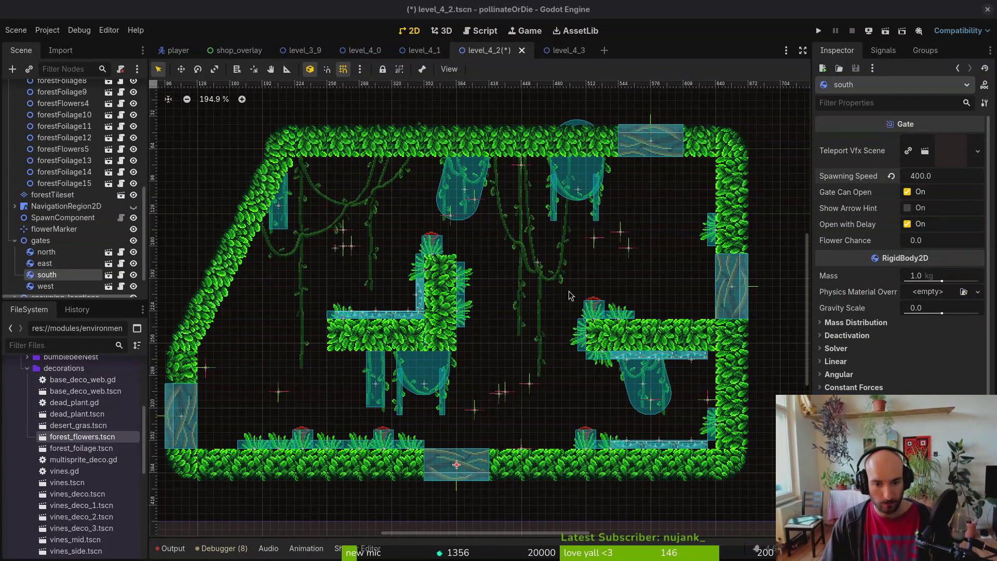
pyautogui.click(332, 445)
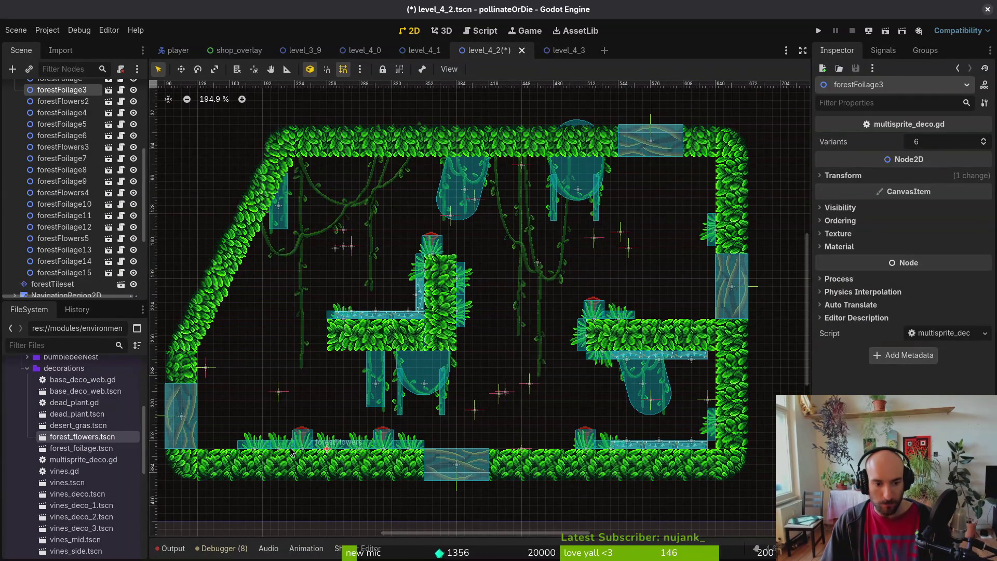
# Select three floor foliage tufts, including forestFoliage4, and lift them up under the ceiling
pyautogui.keyDown('shift'); pyautogui.click(279, 447); pyautogui.keyUp('shift')
pyautogui.keyDown('shift'); pyautogui.click(256, 448); pyautogui.keyUp('shift')
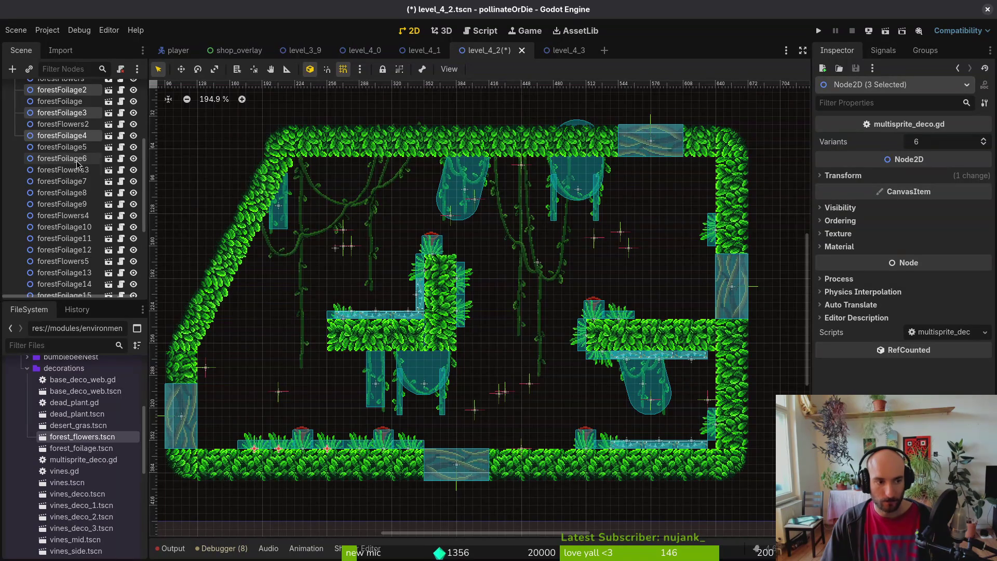
pyautogui.scroll(5, 70, 108)
pyautogui.scroll(-5, 70, 107)
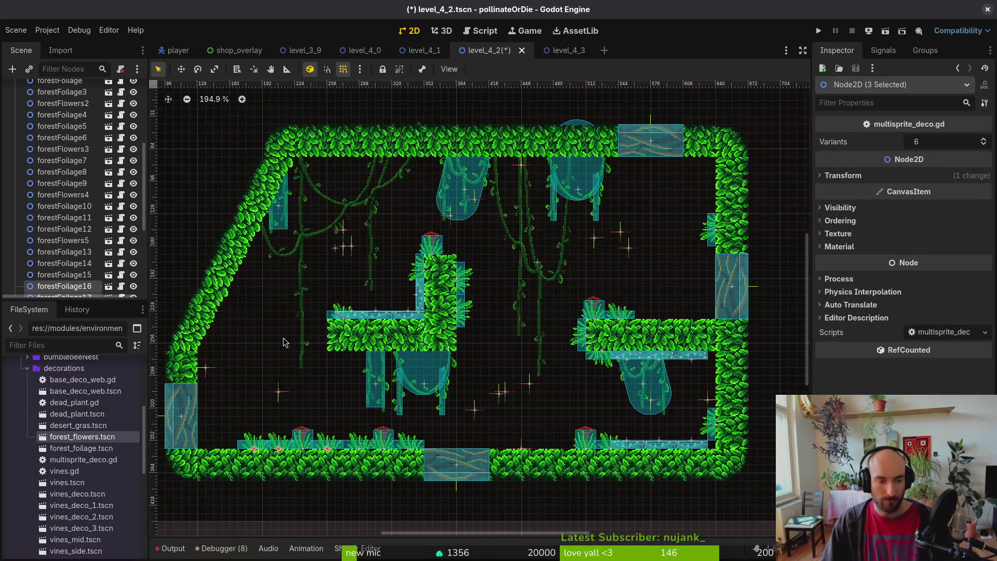
pyautogui.moveTo(277, 451)
pyautogui.mouseDown()
pyautogui.moveTo(364, 224)
pyautogui.moveTo(357, 177)
pyautogui.moveTo(401, 185)
pyautogui.moveTo(352, 168)
pyautogui.mouseUp()
pyautogui.scroll(2, 368, 176)
pyautogui.scroll(-5, 353, 169)
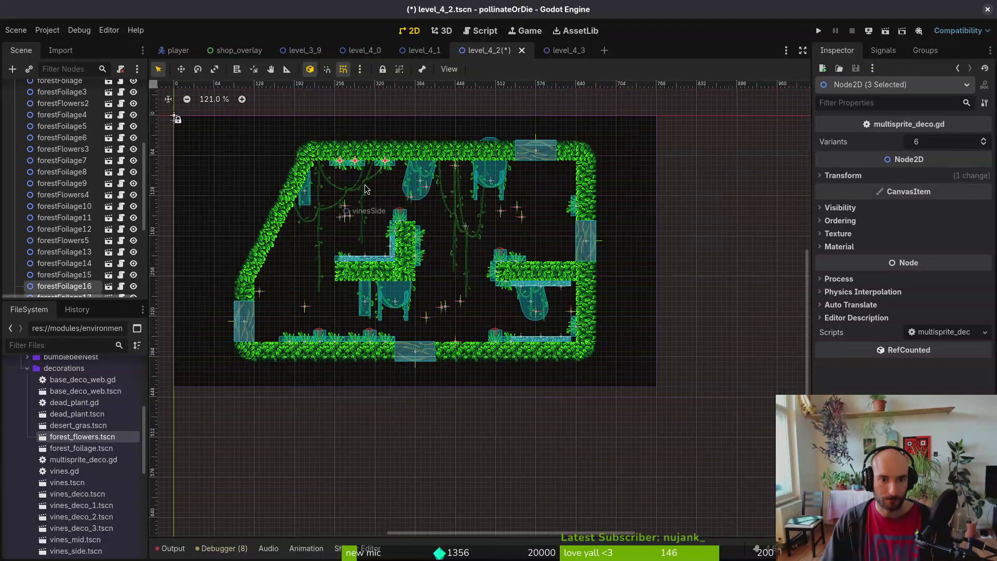
pyautogui.scroll(4, 75, 151)
pyautogui.click(62, 83)
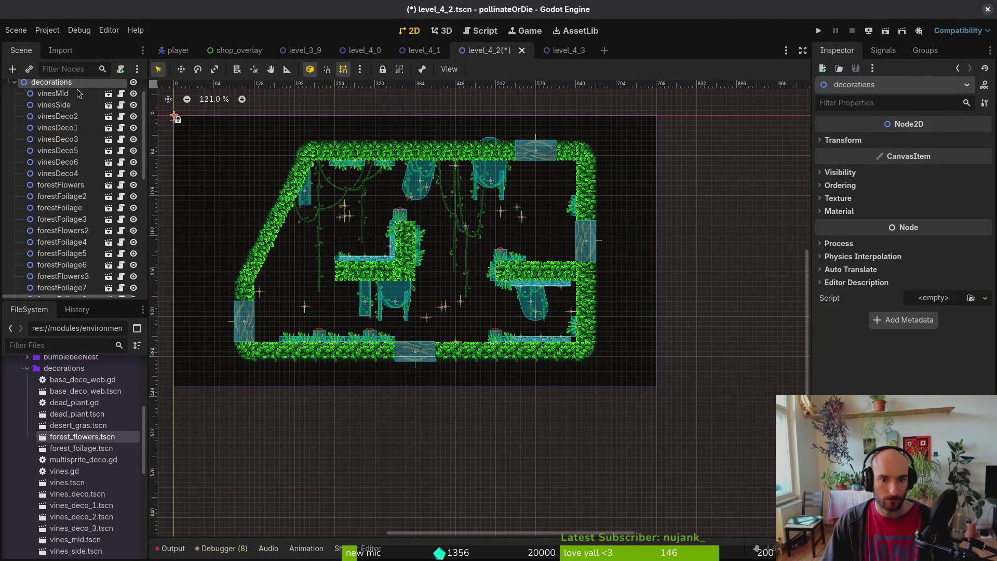
# Move and rotate the three tufts down onto the slanted left wall
pyautogui.click(391, 192)
pyautogui.scroll(1, 391, 192)
pyautogui.moveTo(341, 163)
pyautogui.mouseDown()
pyautogui.moveTo(267, 290)
pyautogui.moveTo(275, 299)
pyautogui.moveTo(267, 292)
pyautogui.moveTo(314, 228)
pyautogui.mouseUp()
pyautogui.scroll(3, 267, 292)
pyautogui.hscroll(-3, 493, 263)
# Place forestFoliage19 beside the other tufts and nudge forestFoliage20 up-left along the wall
pyautogui.moveTo(490, 307)
pyautogui.mouseDown()
pyautogui.moveTo(419, 291)
pyautogui.moveTo(404, 268)
pyautogui.mouseUp()
pyautogui.scroll(3, 419, 292)
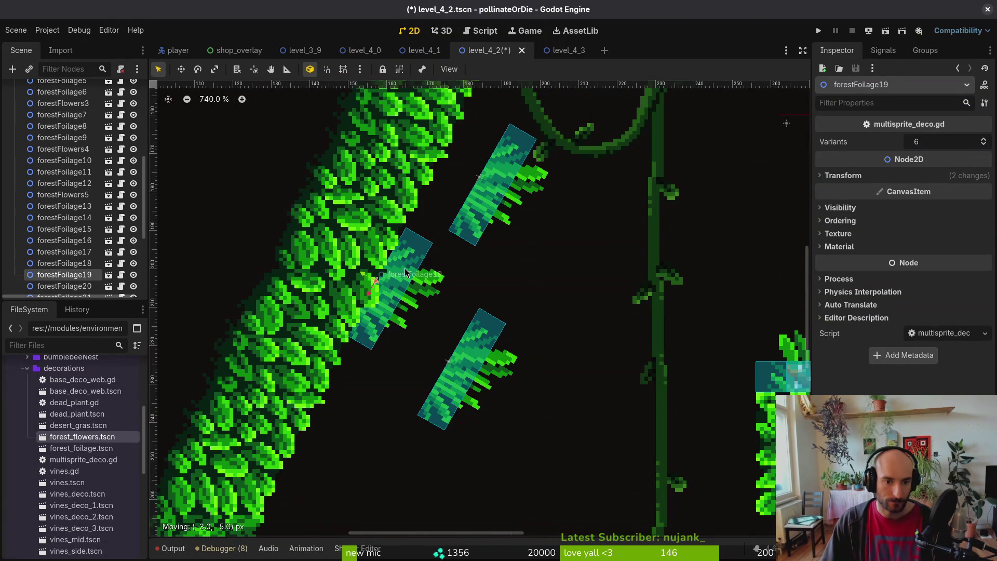
pyautogui.click(495, 193)
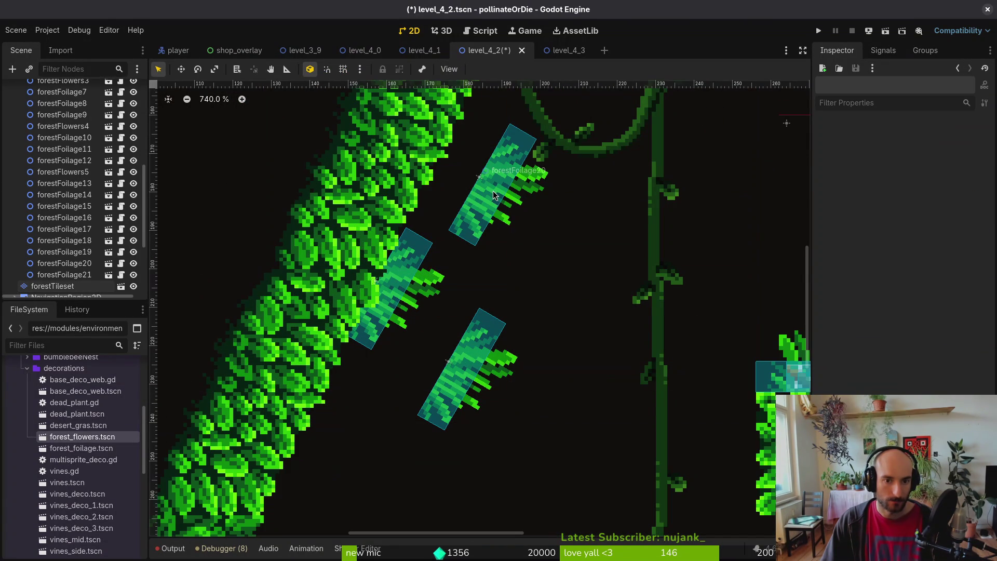
pyautogui.keyDown('alt'); pyautogui.rightClick(494, 187); pyautogui.keyUp('alt')
pyautogui.click(535, 201)
pyautogui.moveTo(503, 187); pyautogui.dragTo(457, 180)
# Nudge forestFoliage21 into place on the upper-left wall and save level_4_2
pyautogui.keyDown('alt'); pyautogui.rightClick(469, 356); pyautogui.keyUp('alt')
pyautogui.click(490, 363)
pyautogui.scroll(-5, 490, 363)
pyautogui.moveTo(398, 242)
pyautogui.mouseDown()
pyautogui.moveTo(363, 304)
pyautogui.moveTo(276, 314)
pyautogui.moveTo(299, 222)
pyautogui.mouseUp()
pyautogui.scroll(-7, 318, 217)
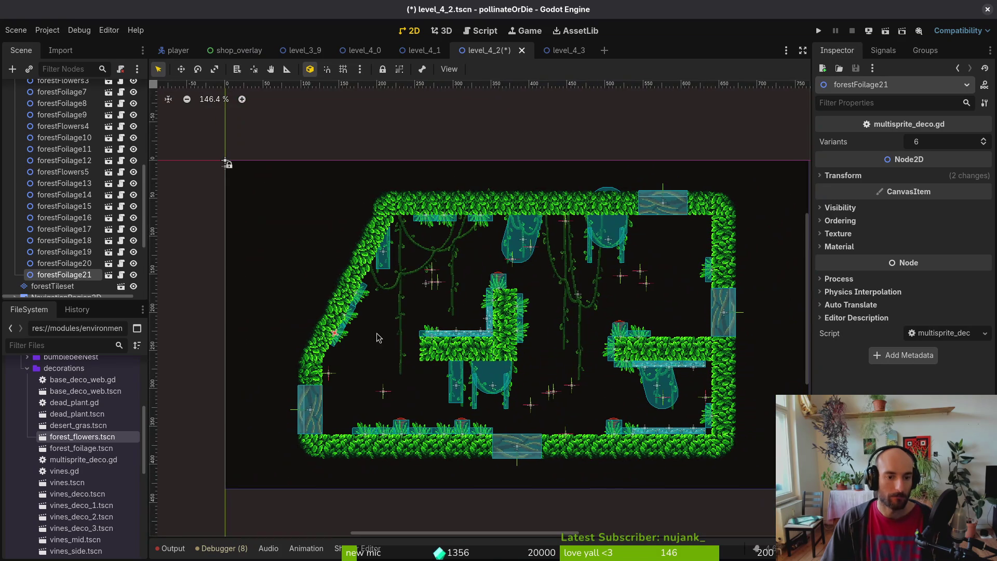
pyautogui.click(378, 343)
pyautogui.hotkey('ctrl', 's')
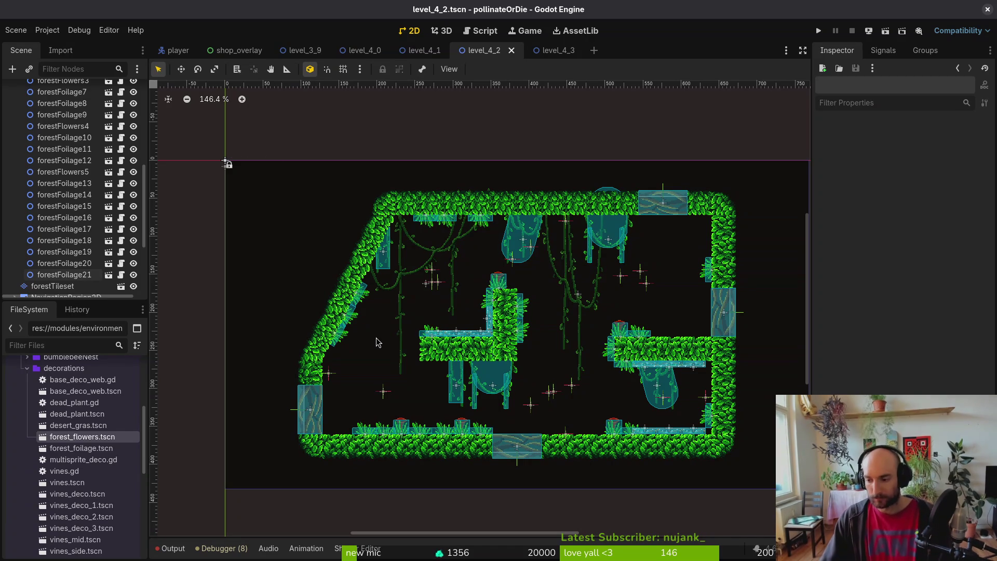
# Collapse the decorations group and pan the level view slightly
pyautogui.press('super')
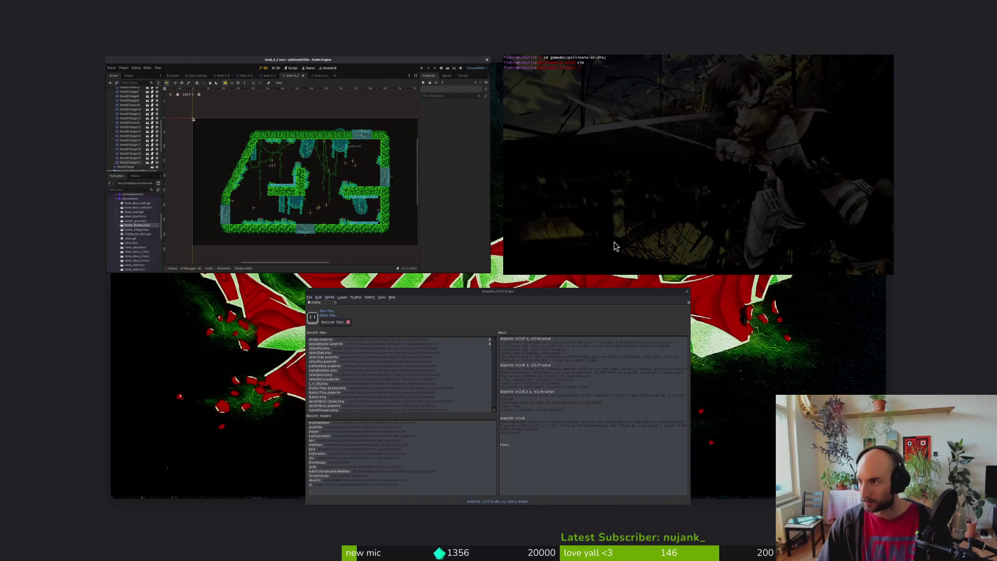
pyautogui.press('super')
pyautogui.scroll(-2, 552, 314)
pyautogui.hscroll(2, 552, 314)
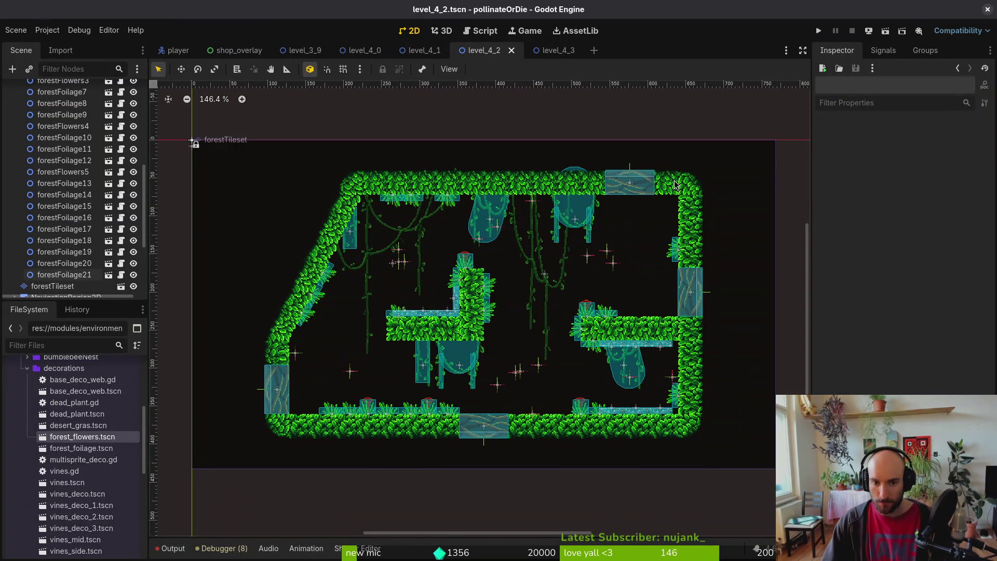
pyautogui.scroll(-2, 454, 291)
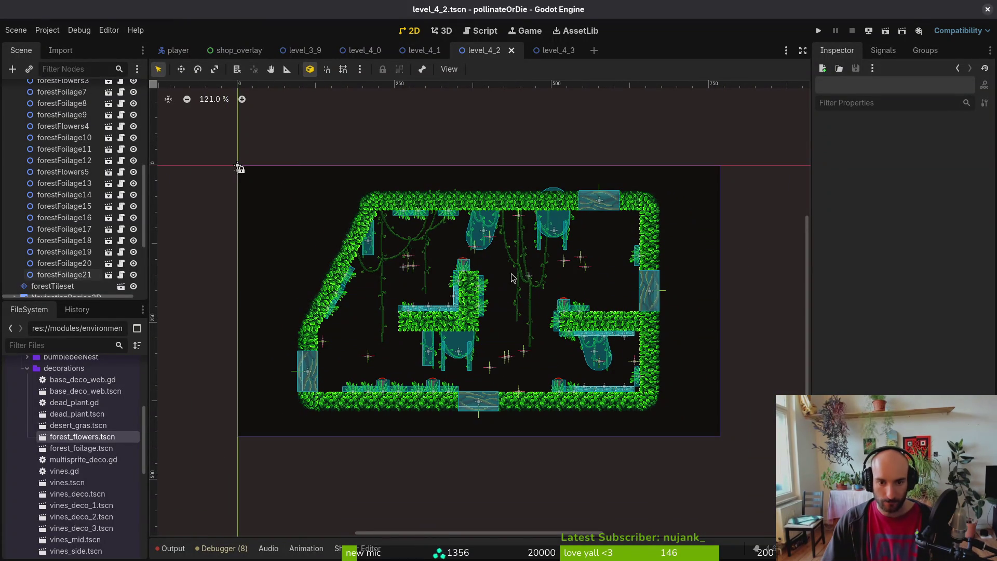
pyautogui.scroll(10, 22, 137)
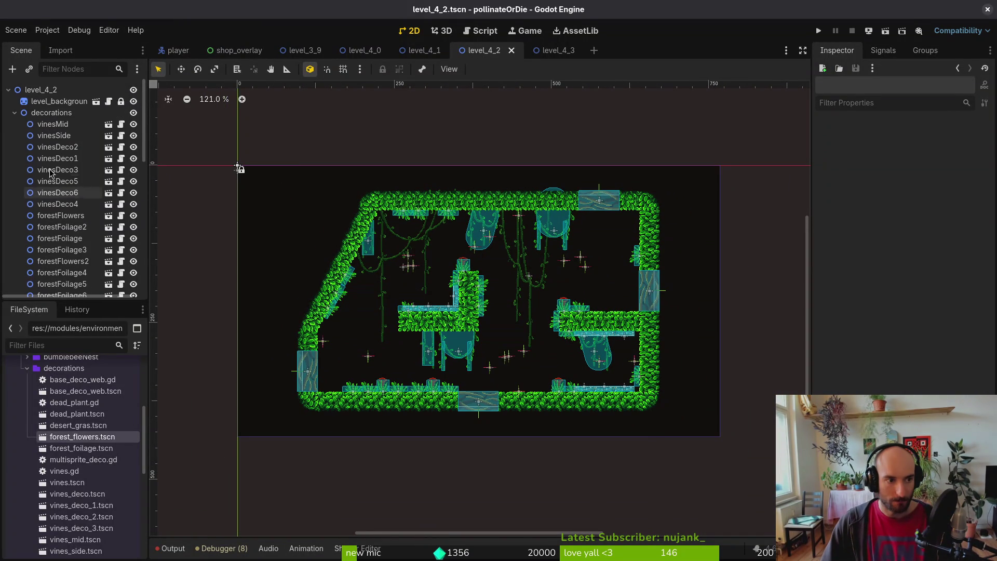
pyautogui.click(15, 112)
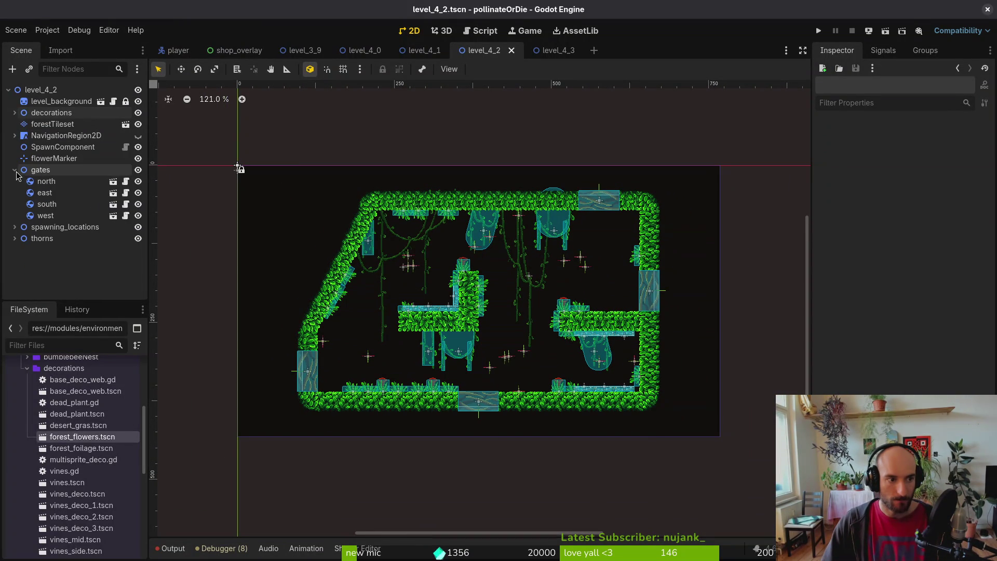
pyautogui.moveTo(538, 322); pyautogui.dragTo(530, 309)
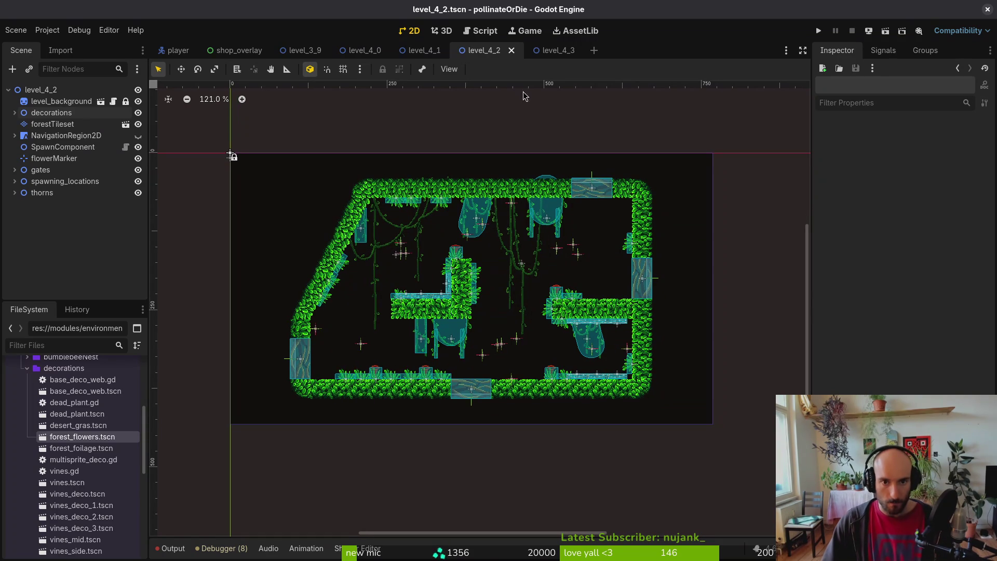
pyautogui.scroll(4, 519, 328)
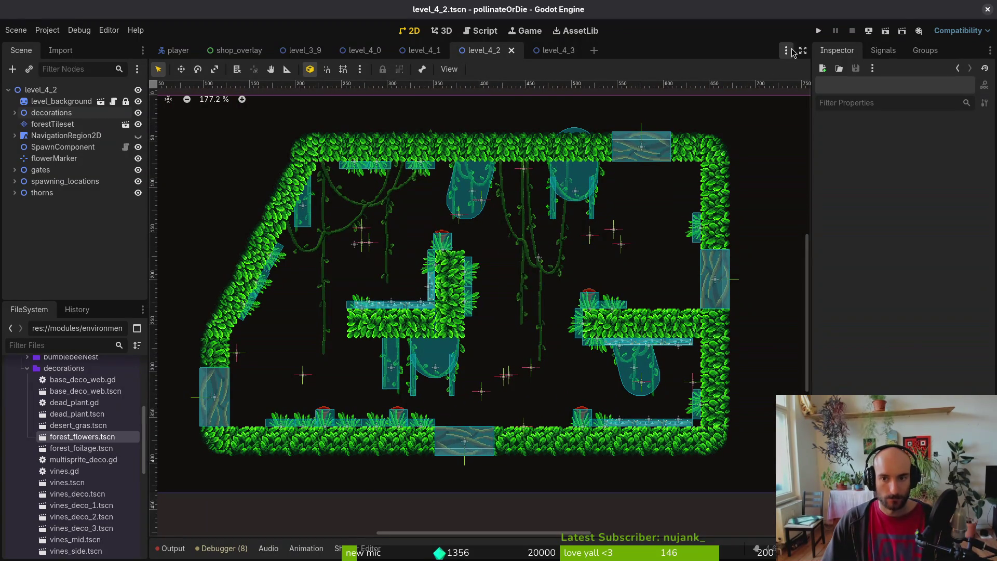
# Run the game maximized, continue the saved game, and start level 4-2 from the debug level grid
pyautogui.click(819, 32)
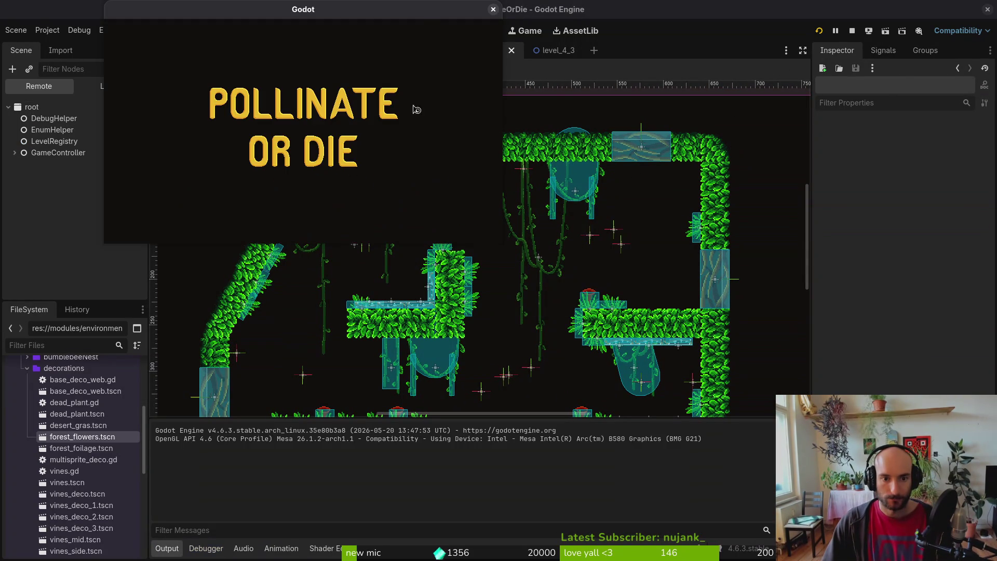
pyautogui.doubleClick(418, 9)
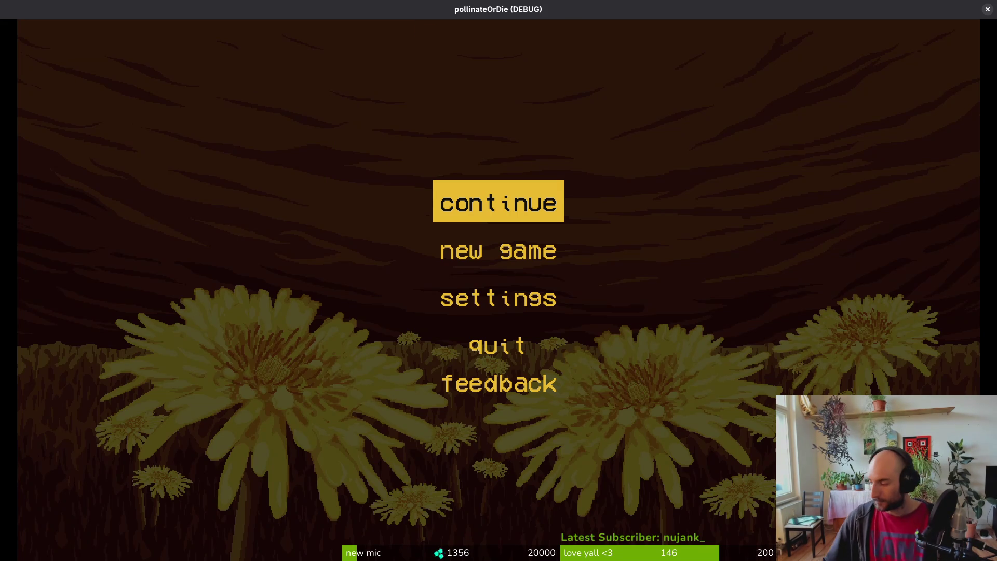
pyautogui.press('Return')
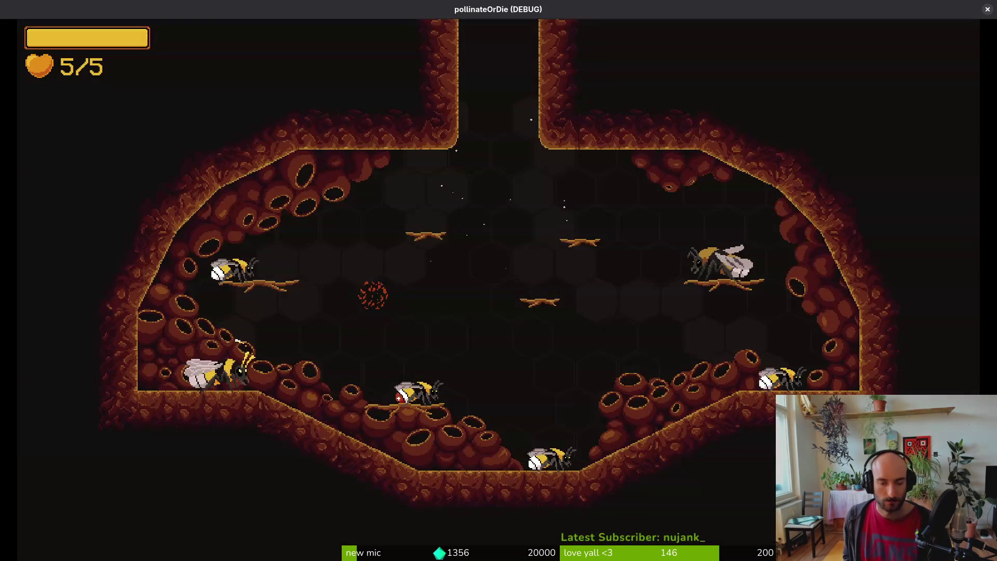
pyautogui.press('Escape')
pyautogui.press('Up')
pyautogui.press('Left')
pyautogui.press('Up')
pyautogui.press('Up')
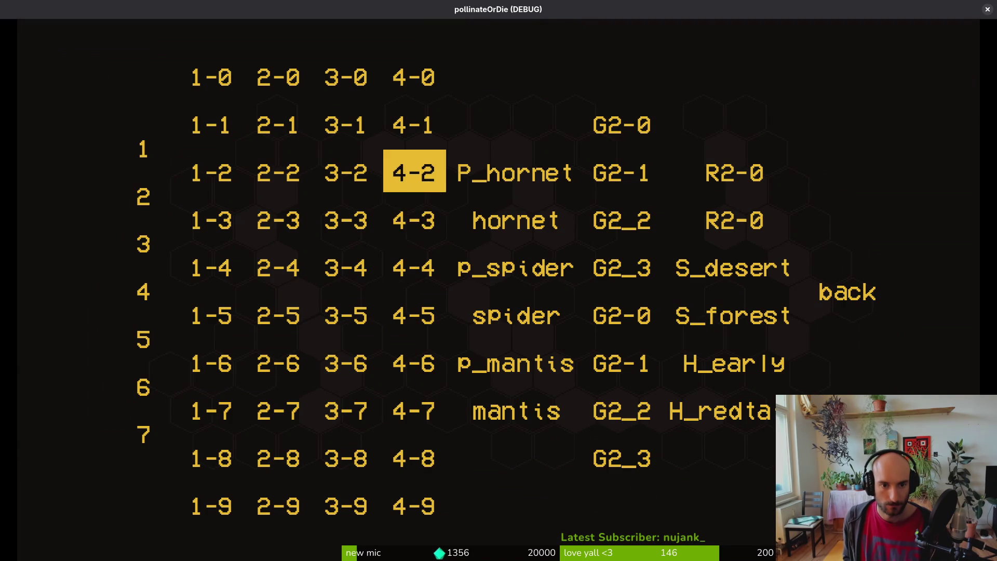
pyautogui.press('Return')
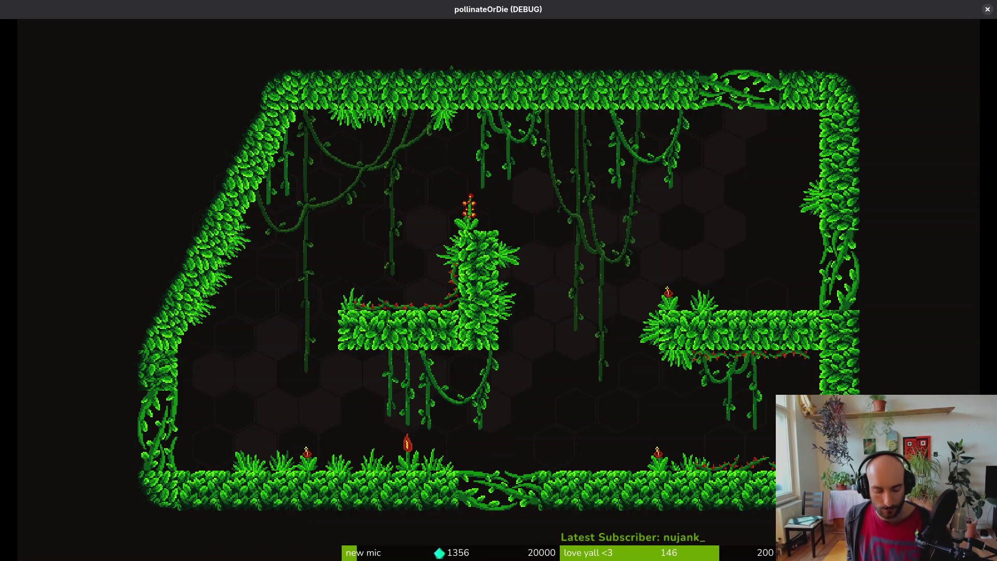
# Stop and relaunch the game into gameplay, then return to the editor's level_4_0 scene
pyautogui.hotkey('alt', 'Tab')
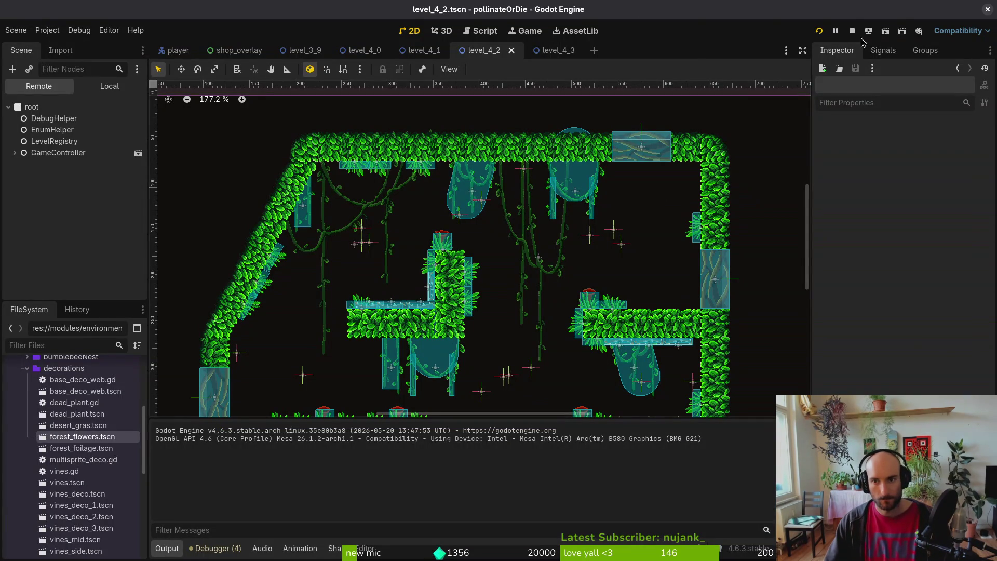
pyautogui.click(852, 31)
pyautogui.click(819, 32)
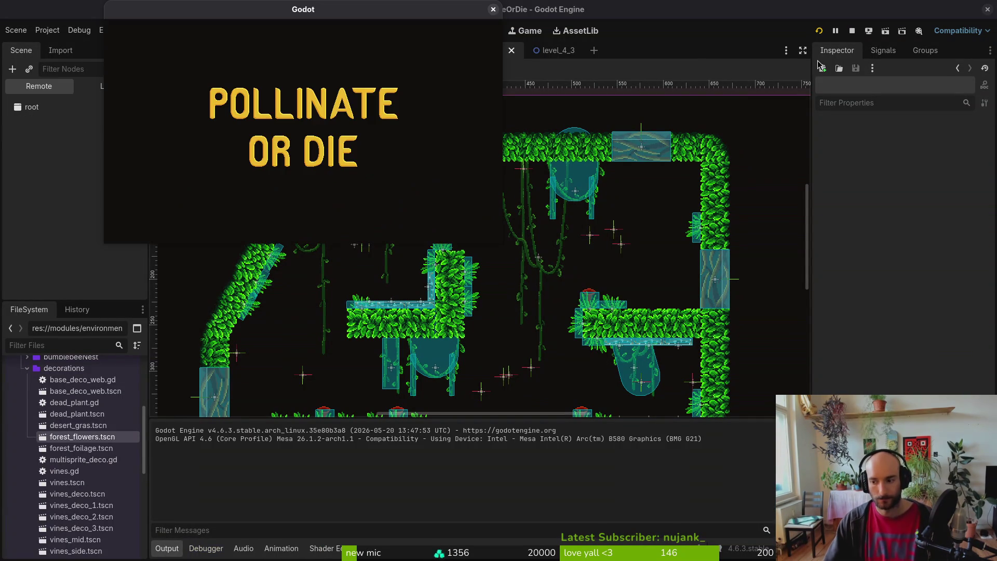
pyautogui.press('Return')
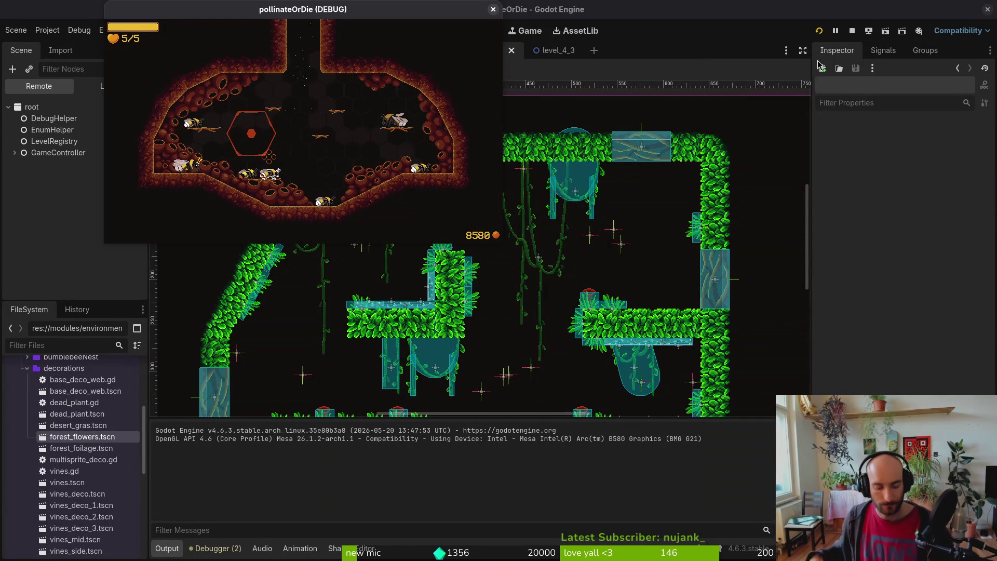
pyautogui.hotkey('alt', 'Tab')
pyautogui.click(363, 50)
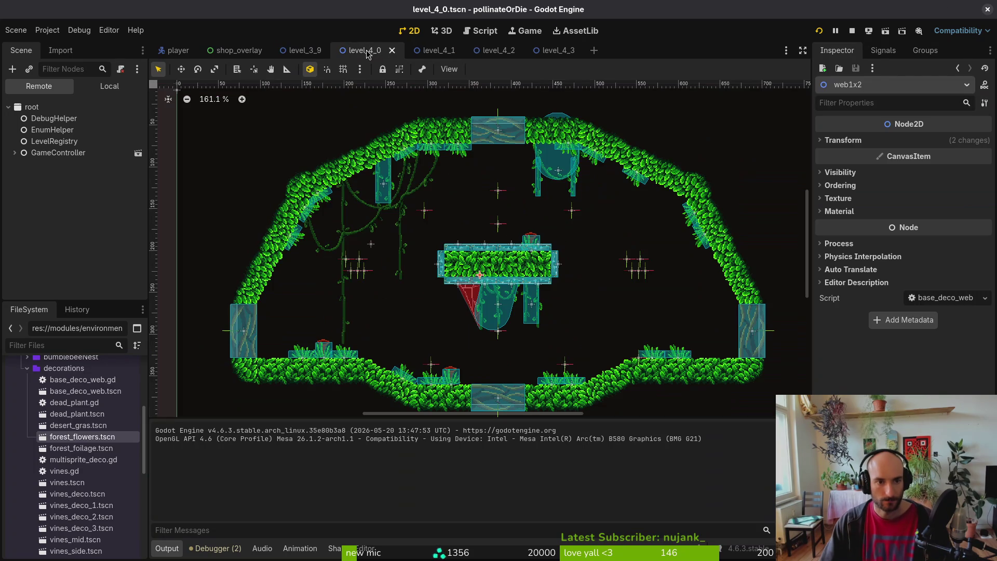
# Attach the existing res://modules/levels/level.gd script to the level_4_0 root node
pyautogui.click(103, 88)
pyautogui.rightClick(104, 107)
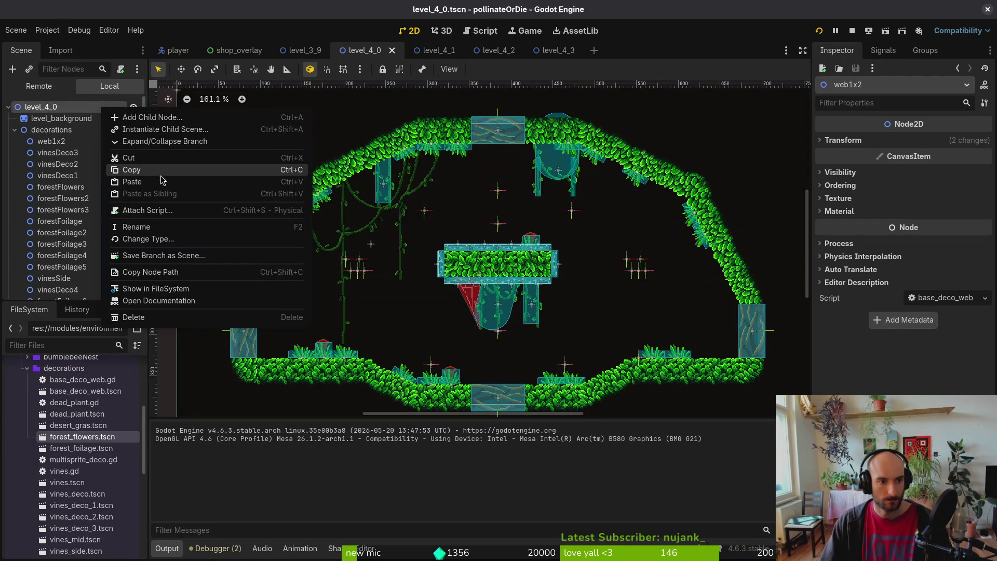
pyautogui.click(156, 213)
pyautogui.click(611, 267)
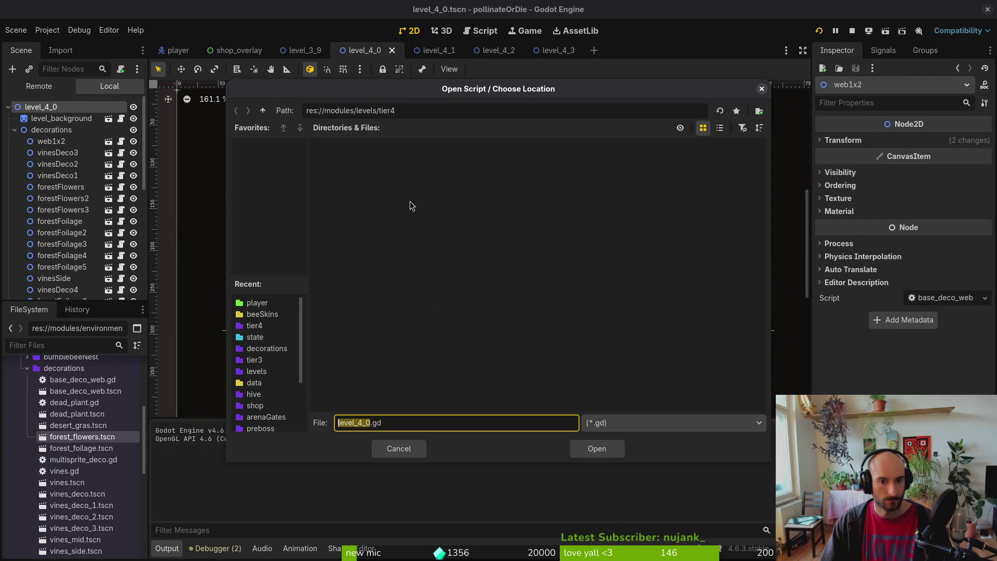
pyautogui.click(268, 112)
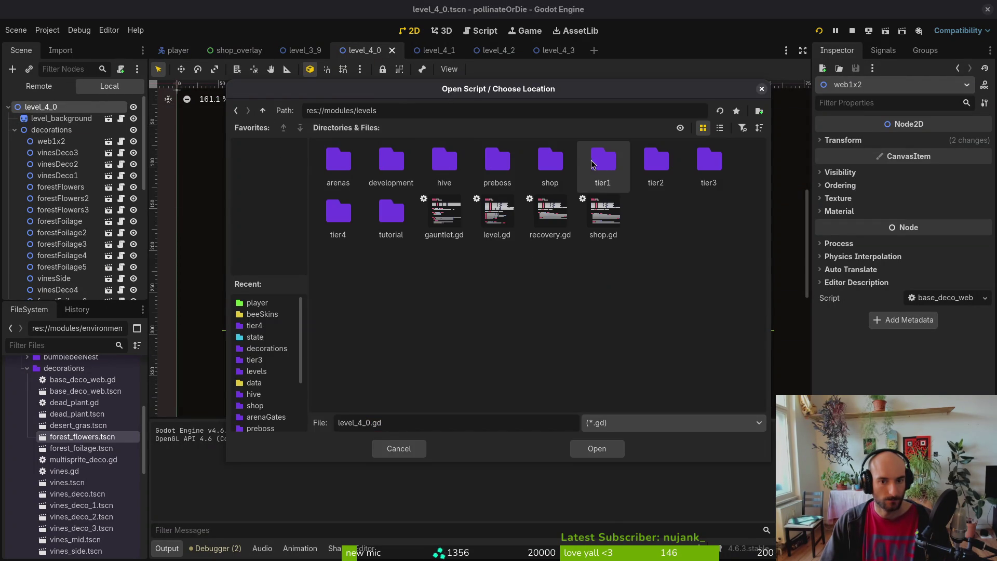
pyautogui.click(497, 214)
pyautogui.click(596, 448)
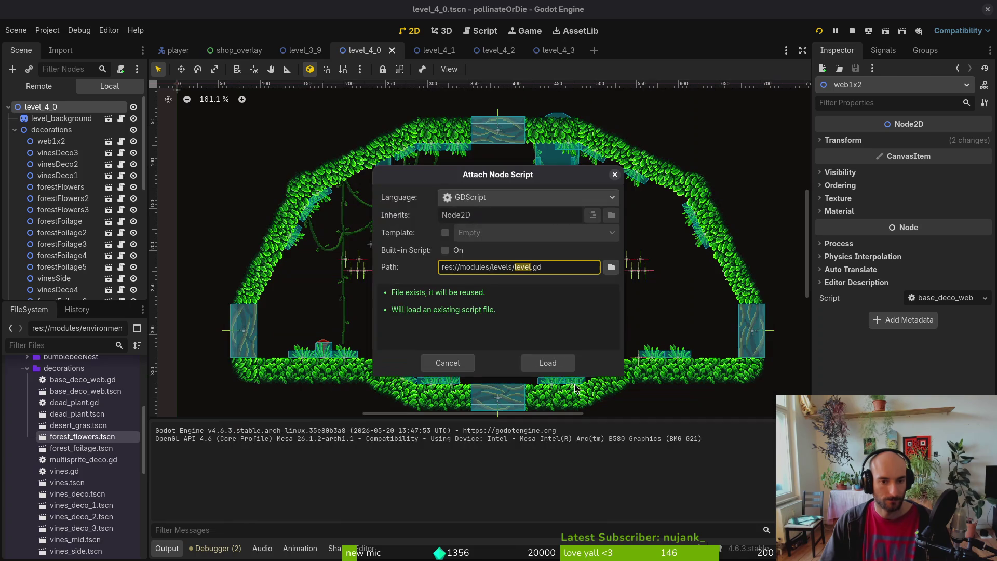
pyautogui.click(557, 367)
# Attach level.gd to the level_4_1 root node and save the level_4_1 scene
pyautogui.click(439, 50)
pyautogui.scroll(3, 62, 141)
pyautogui.scroll(5, 61, 141)
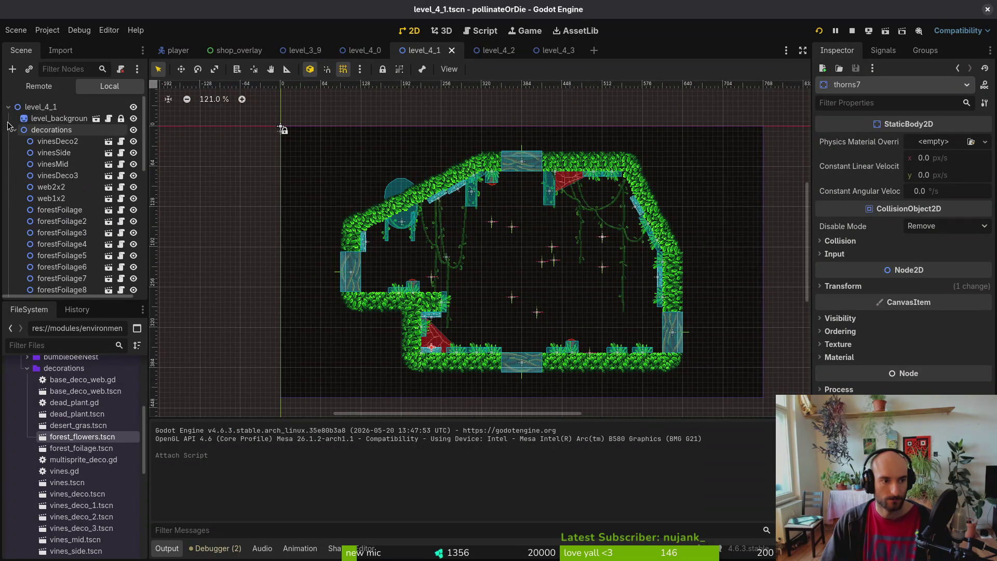
pyautogui.click(14, 132)
pyautogui.rightClick(59, 109)
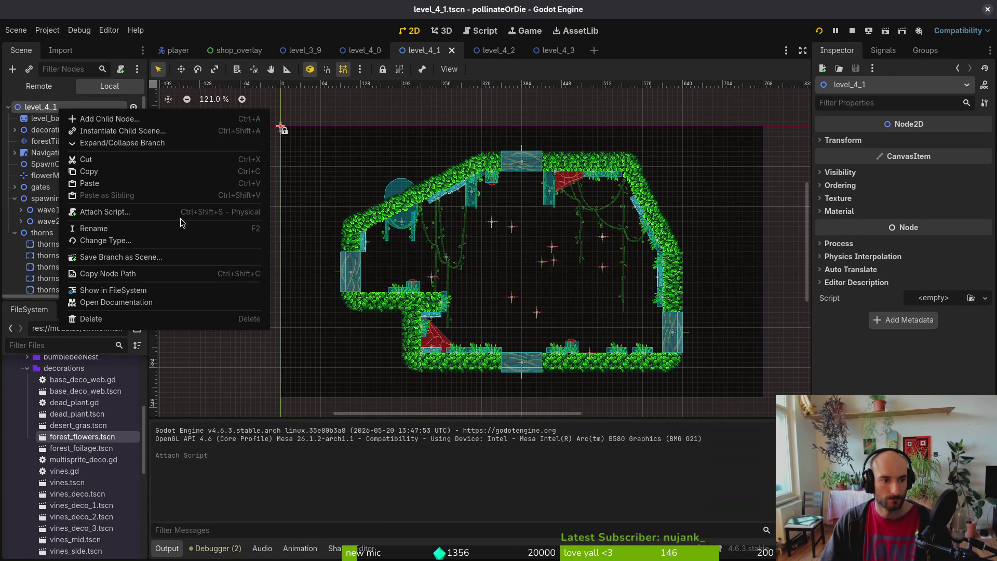
pyautogui.click(182, 211)
pyautogui.click(611, 268)
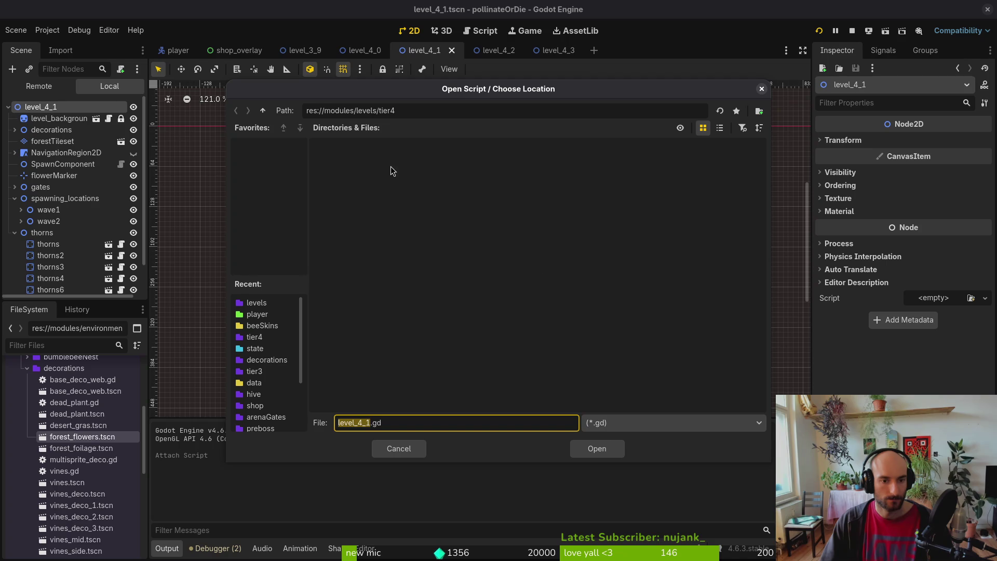
pyautogui.click(263, 110)
pyautogui.click(497, 214)
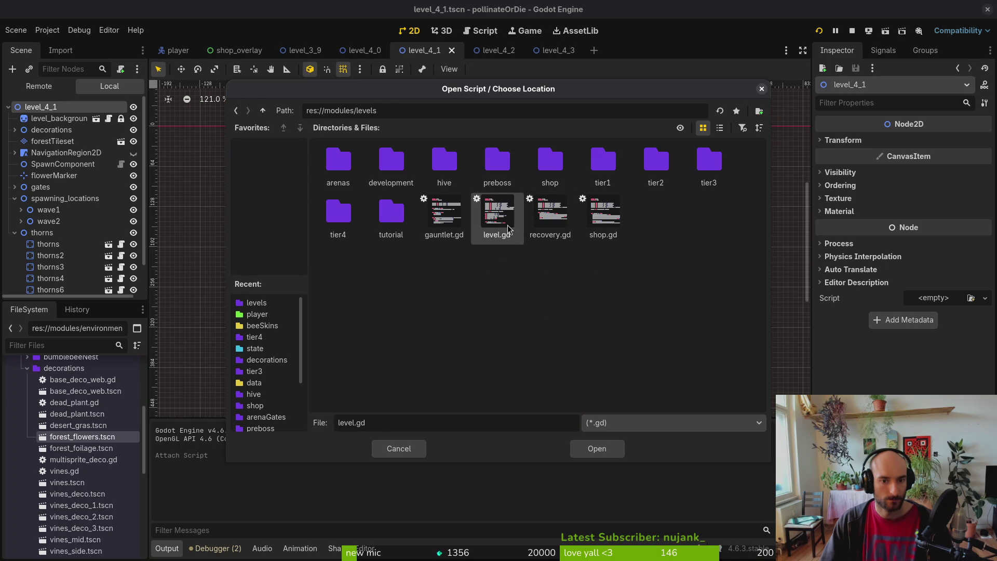
pyautogui.click(597, 449)
pyautogui.click(550, 366)
pyautogui.hotkey('ctrl', 's')
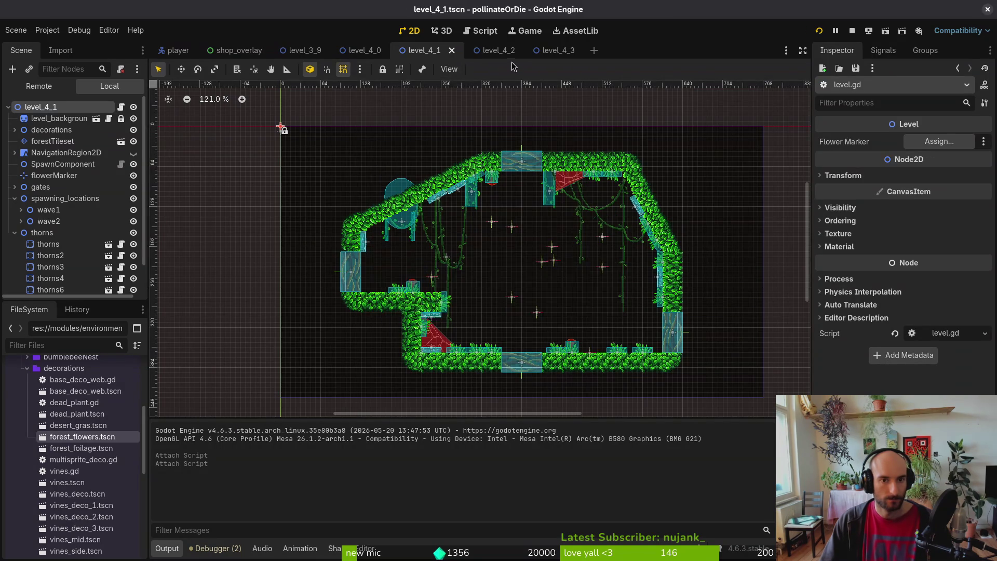
pyautogui.click(494, 50)
pyautogui.scroll(10, 50, 106)
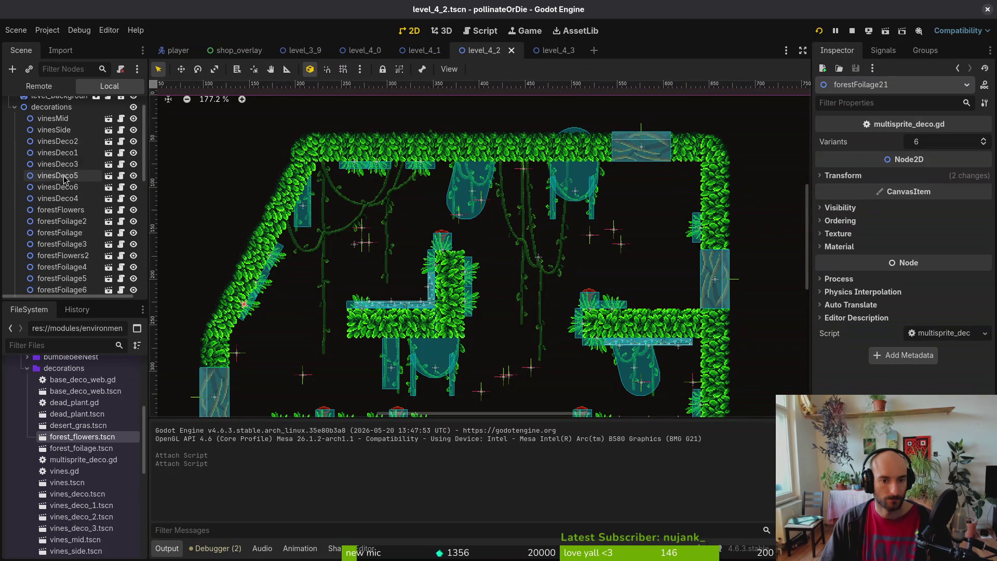
# Attach level.gd from res://modules/levels to the level_4_2 root node and save the scene
pyautogui.click(50, 106)
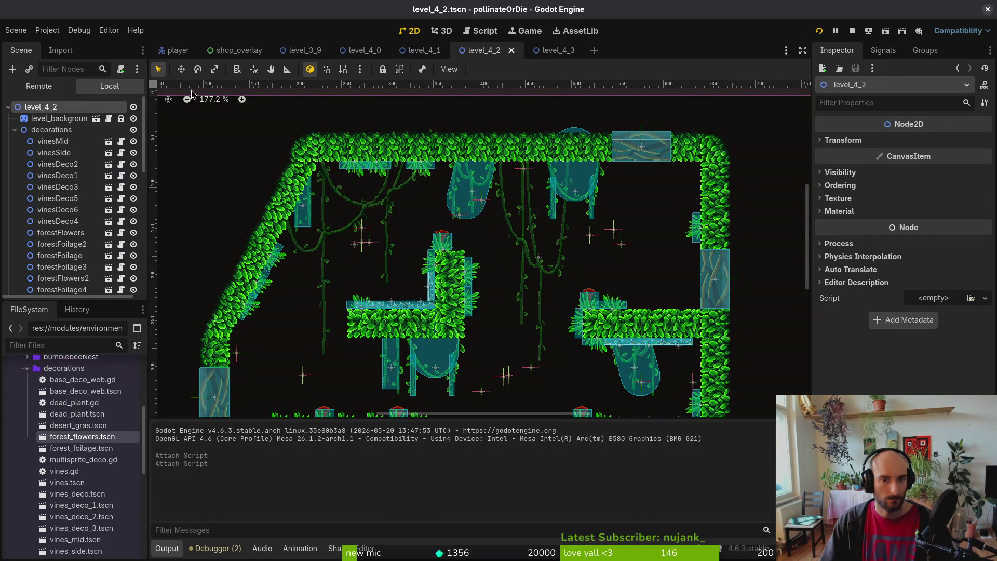
pyautogui.rightClick(96, 107)
pyautogui.click(135, 213)
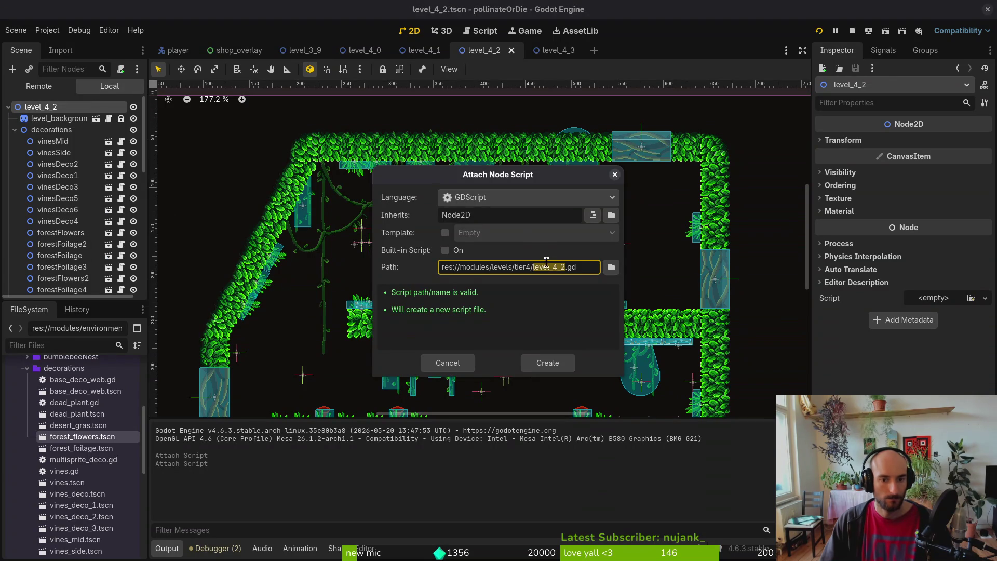
pyautogui.click(611, 267)
pyautogui.click(262, 111)
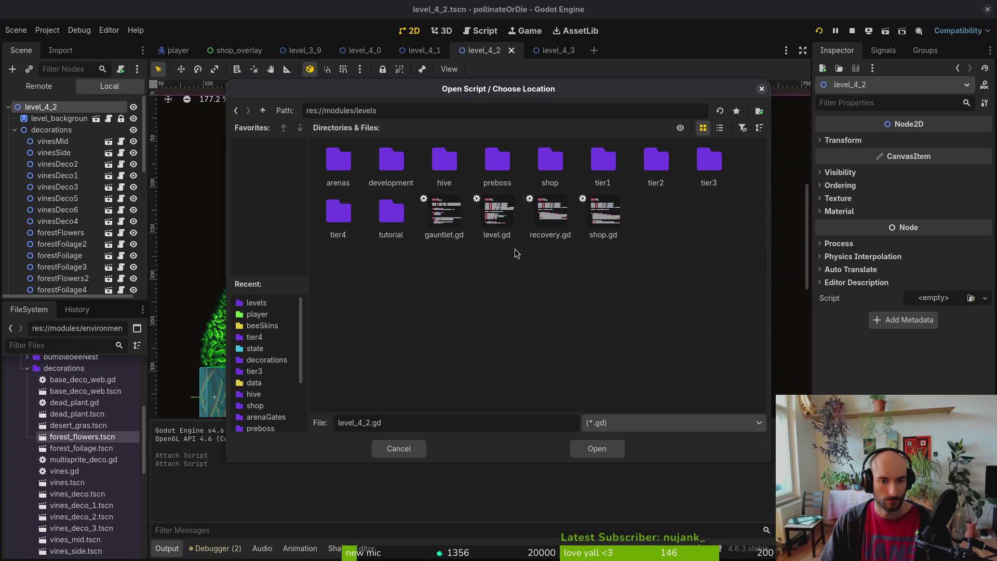
pyautogui.click(499, 218)
pyautogui.click(603, 448)
pyautogui.click(545, 363)
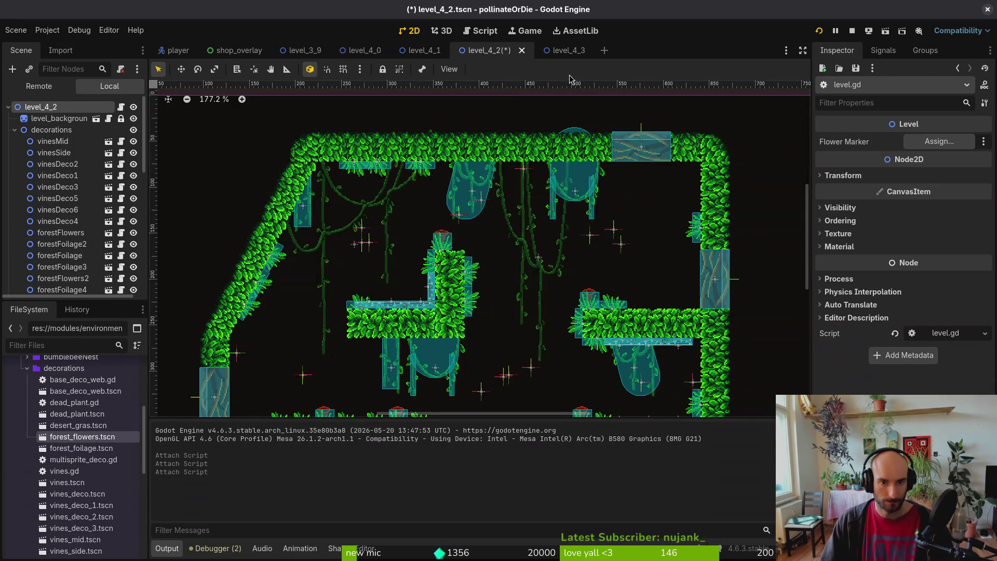
pyautogui.click(558, 50)
pyautogui.click(484, 50)
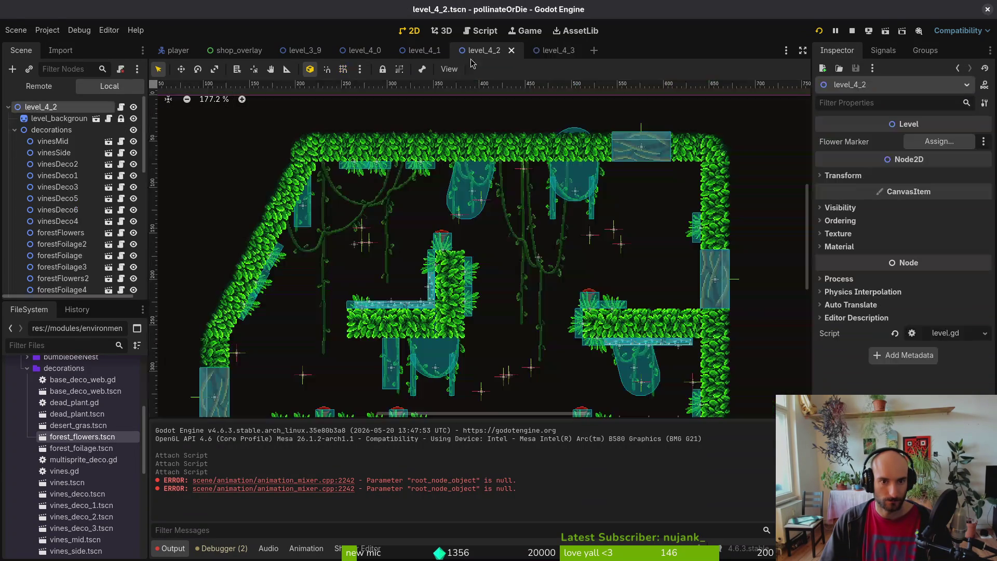
pyautogui.click(15, 131)
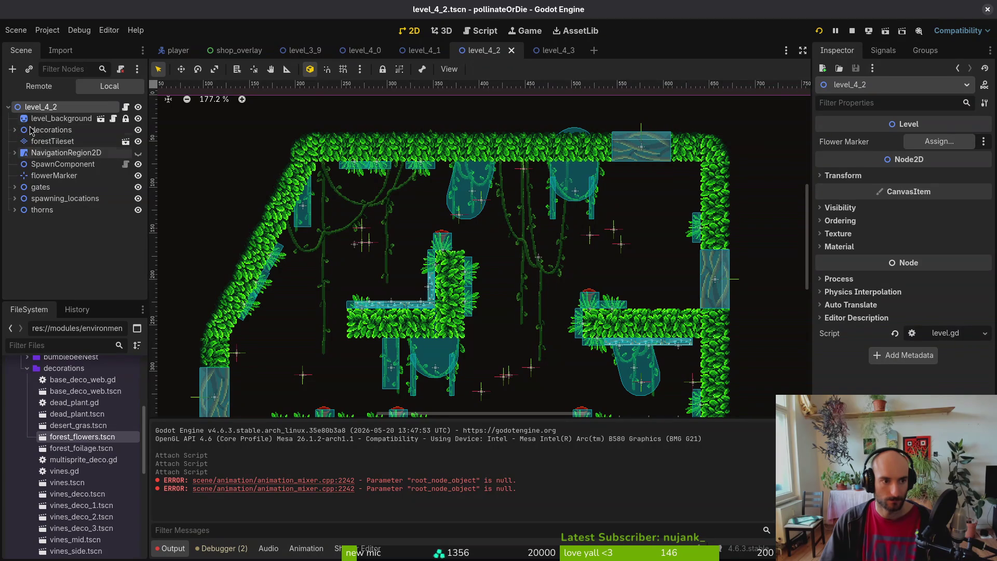
pyautogui.hotkey('ctrl', 's')
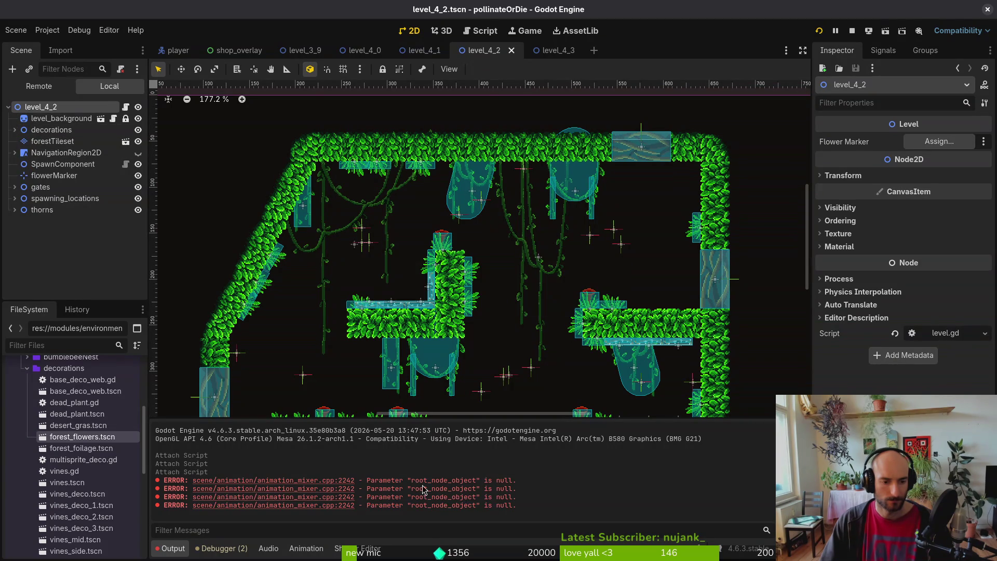
# Inspect the spawn waves under spawning_locations and save level_4_2 again
pyautogui.click(14, 130)
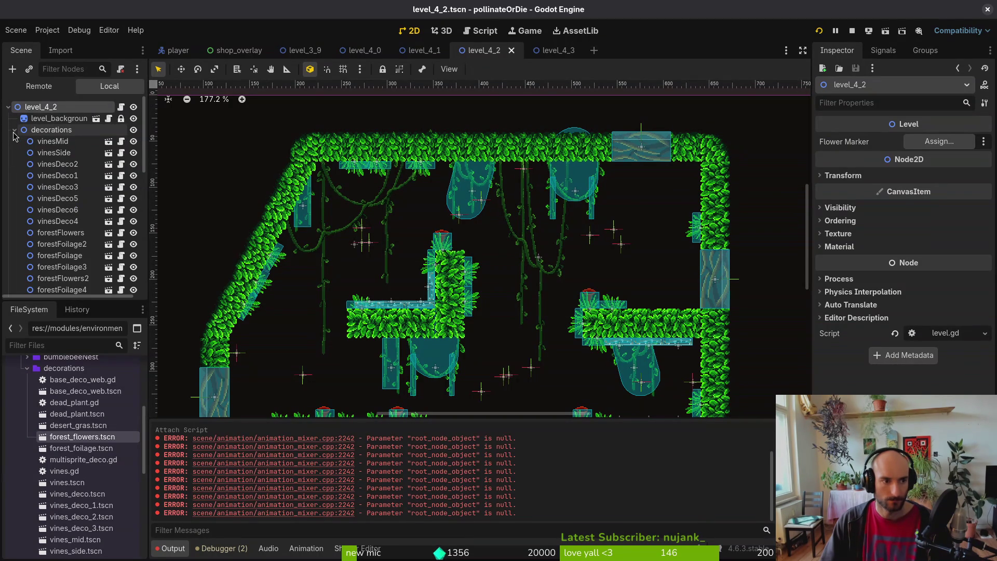
pyautogui.click(14, 131)
pyautogui.click(14, 199)
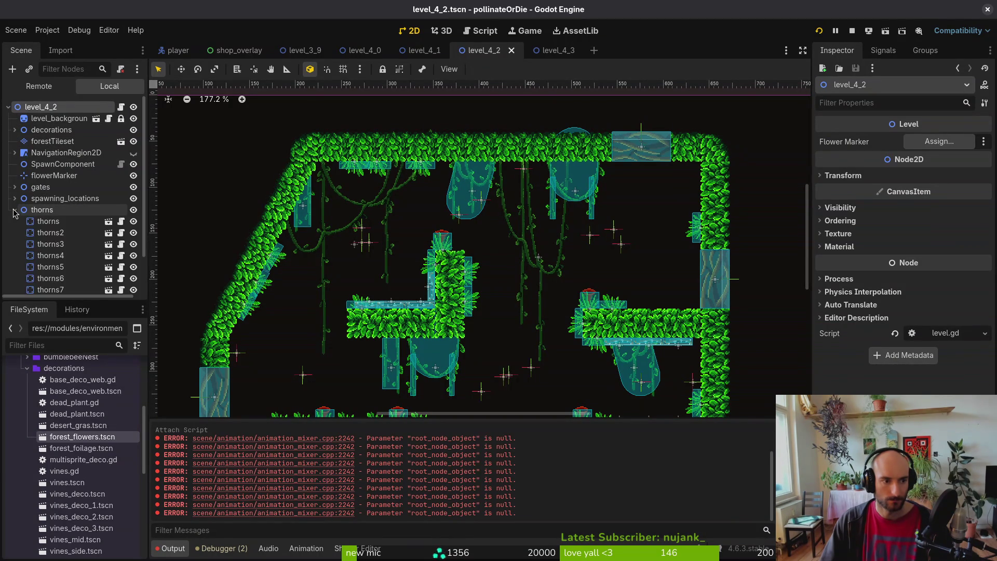
pyautogui.click(14, 199)
pyautogui.click(14, 199)
pyautogui.keyDown('shift'); pyautogui.click(14, 199); pyautogui.keyUp('shift')
pyautogui.click(14, 199)
pyautogui.click(14, 199)
pyautogui.hotkey('ctrl', 's')
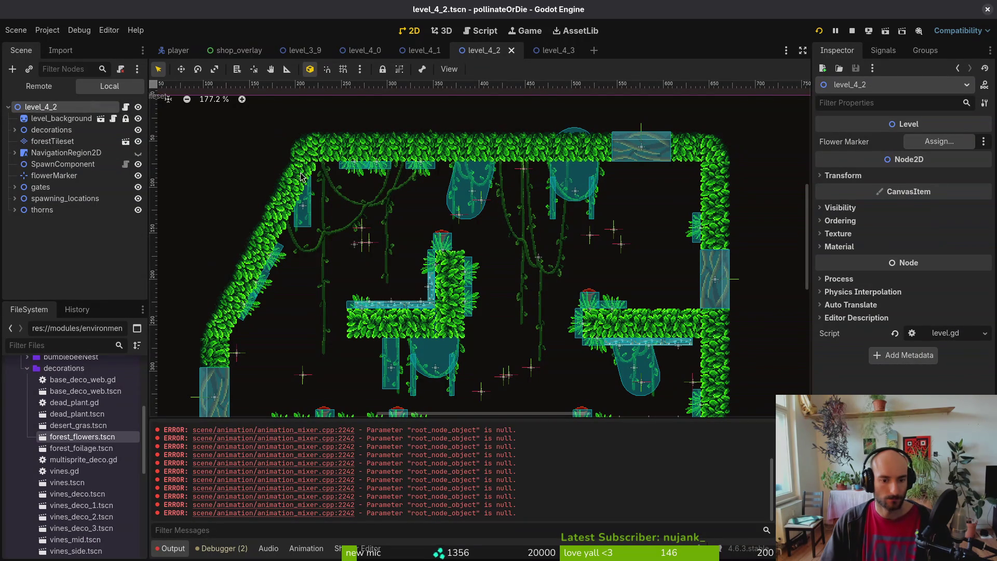
pyautogui.click(555, 51)
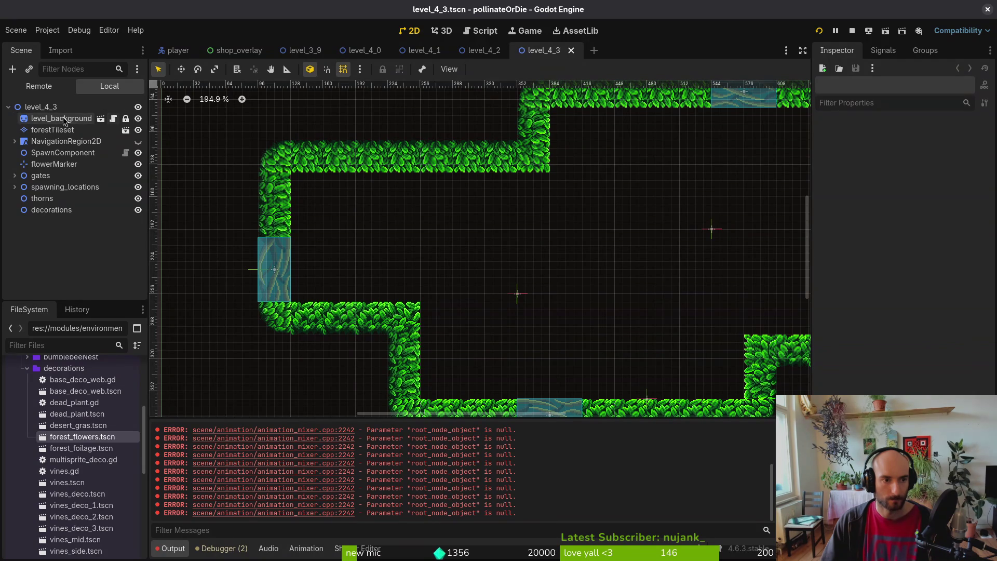
# Attach the shared level.gd script to the level_4_3 root node
pyautogui.click(76, 108)
pyautogui.click(121, 69)
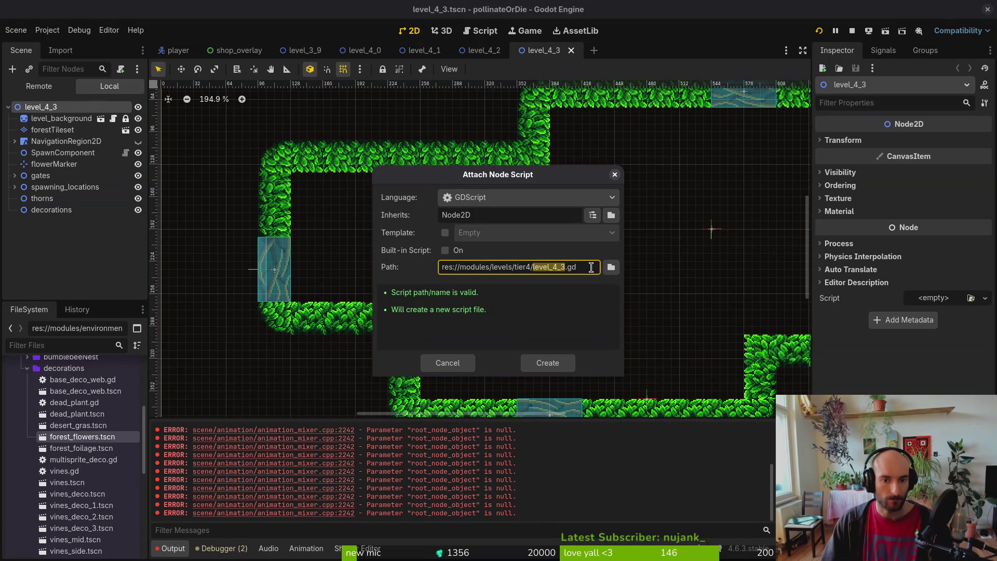
pyautogui.click(603, 268)
pyautogui.click(262, 112)
pyautogui.click(497, 218)
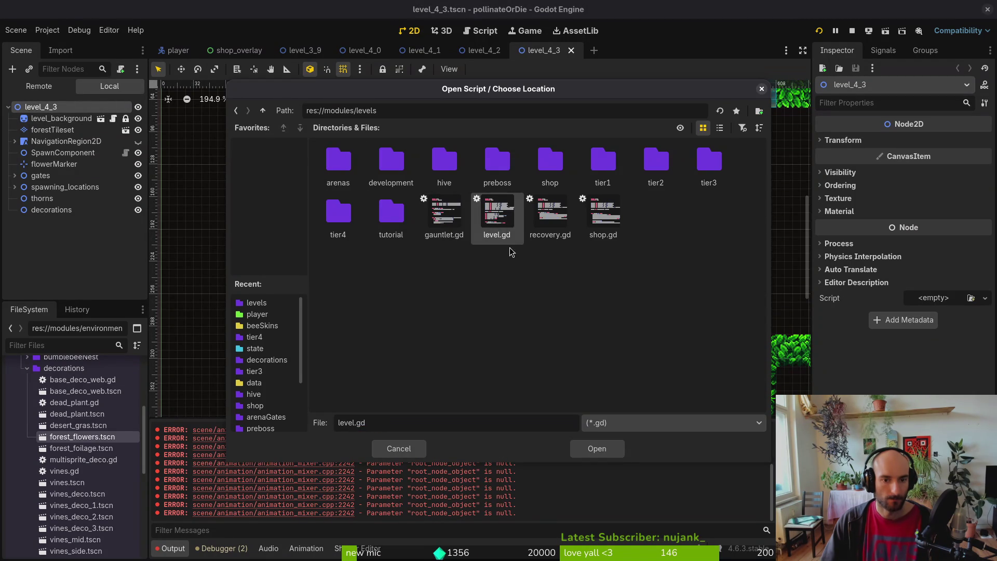
pyautogui.click(598, 449)
pyautogui.click(545, 360)
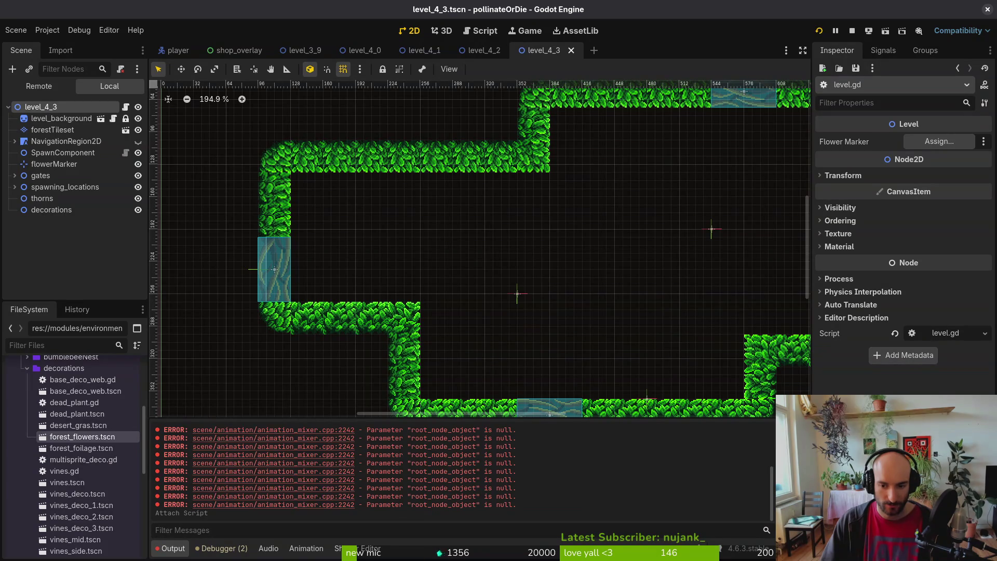
# Clear the Output errors, stop the running game, and close the level_4_3 scene
pyautogui.click(782, 430)
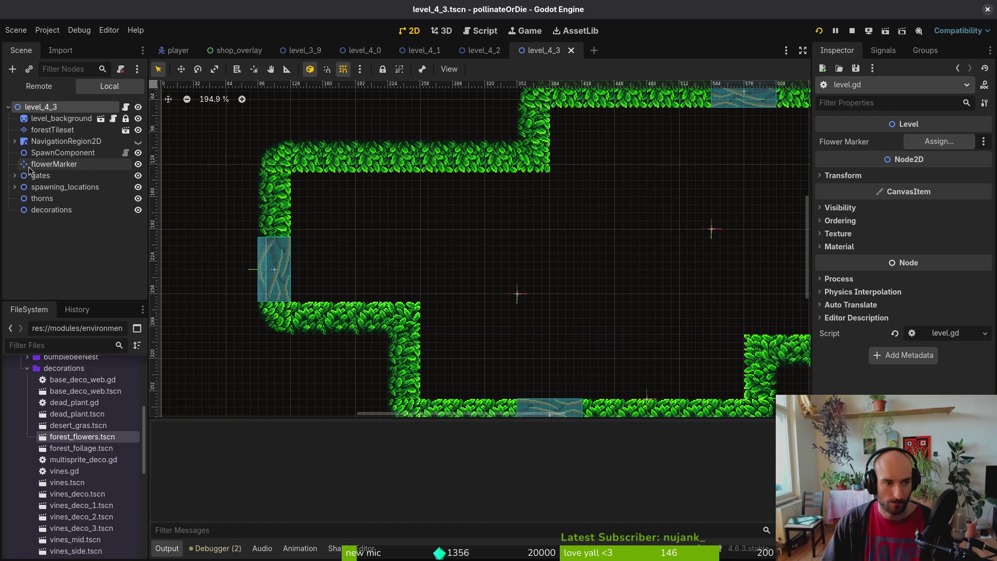
pyautogui.click(855, 32)
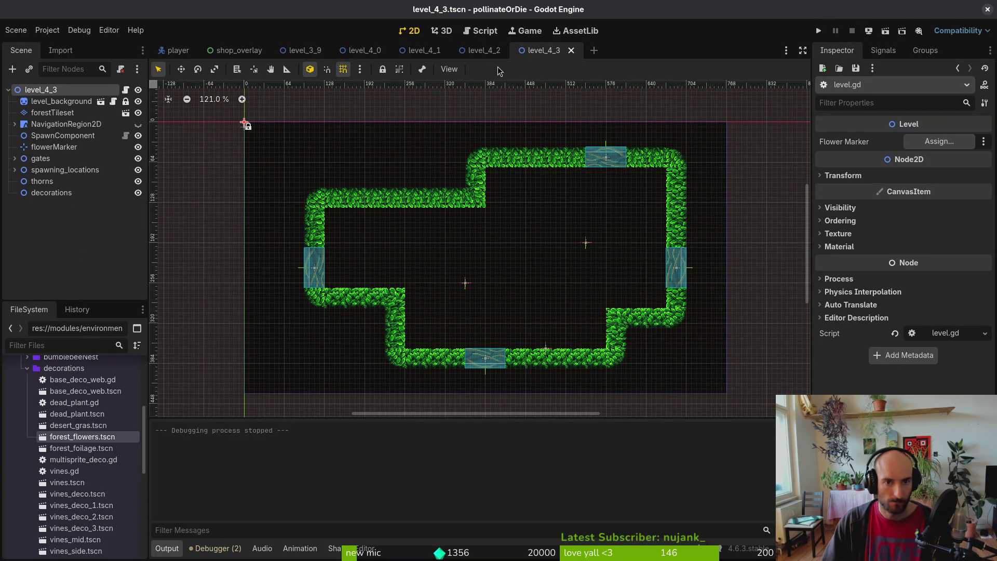
pyautogui.click(571, 49)
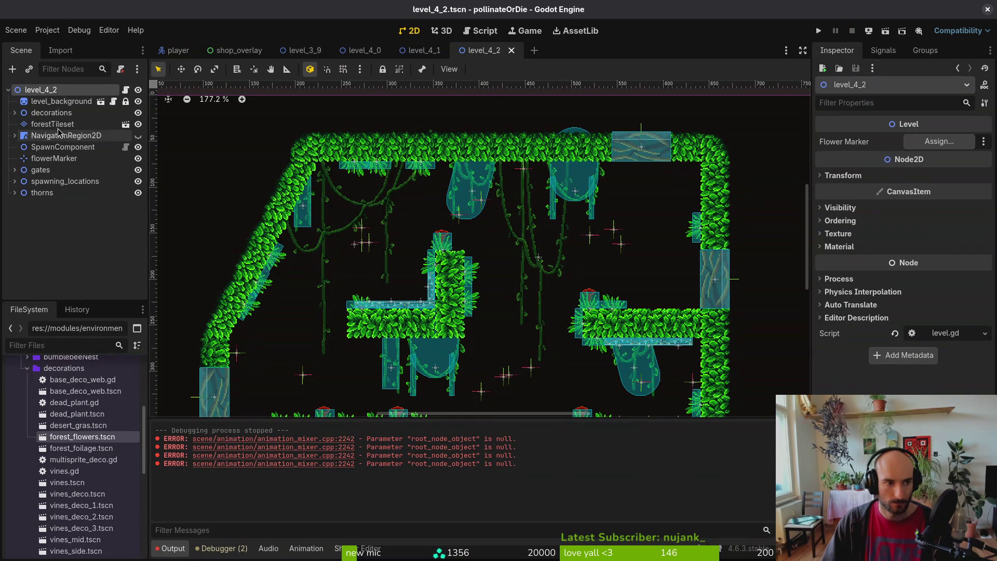
# Select the vinesDeco4 decoration and save the level_4_2 scene
pyautogui.click(15, 112)
pyautogui.scroll(-3, 61, 192)
pyautogui.scroll(-5, 61, 192)
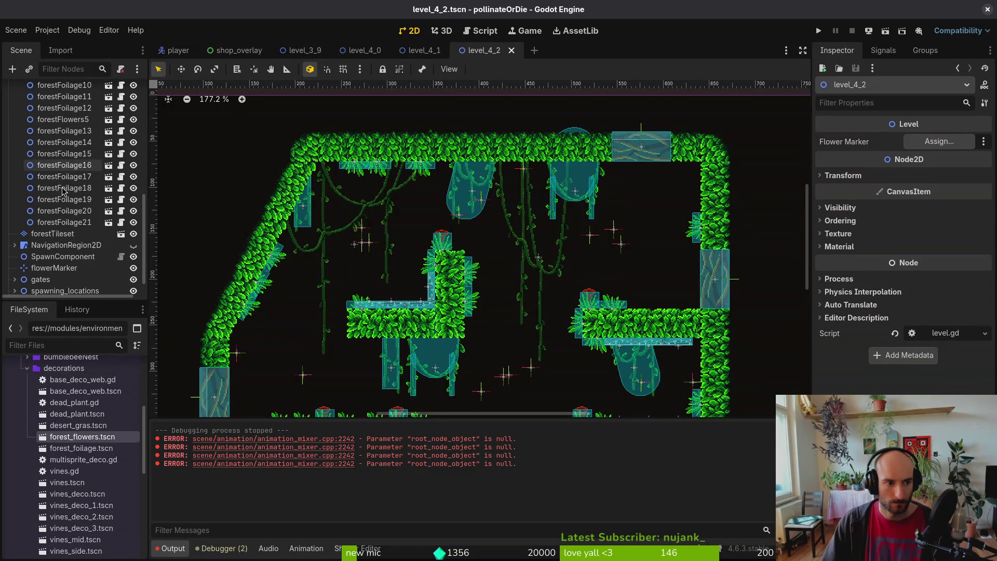
pyautogui.click(481, 192)
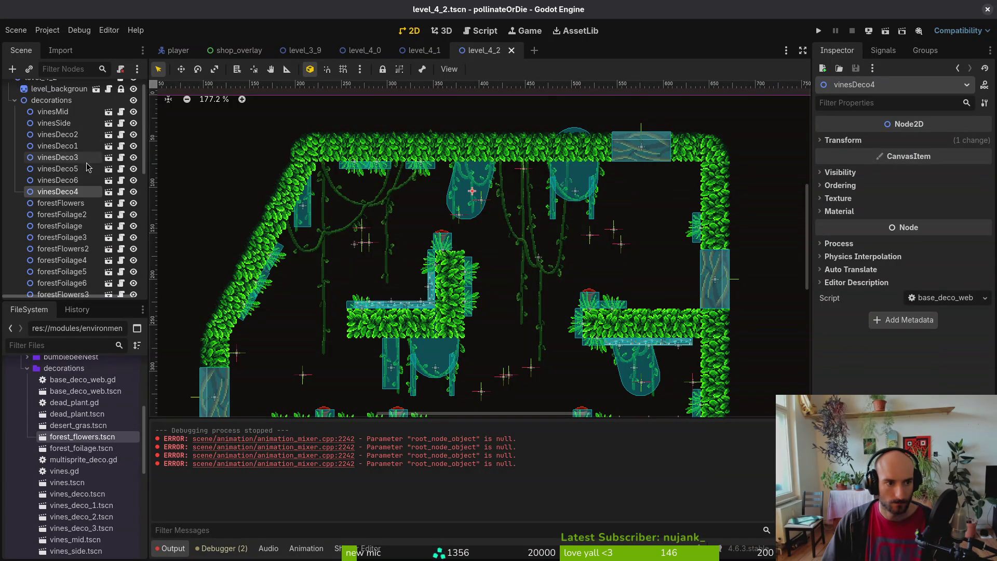
pyautogui.hotkey('ctrl', 's')
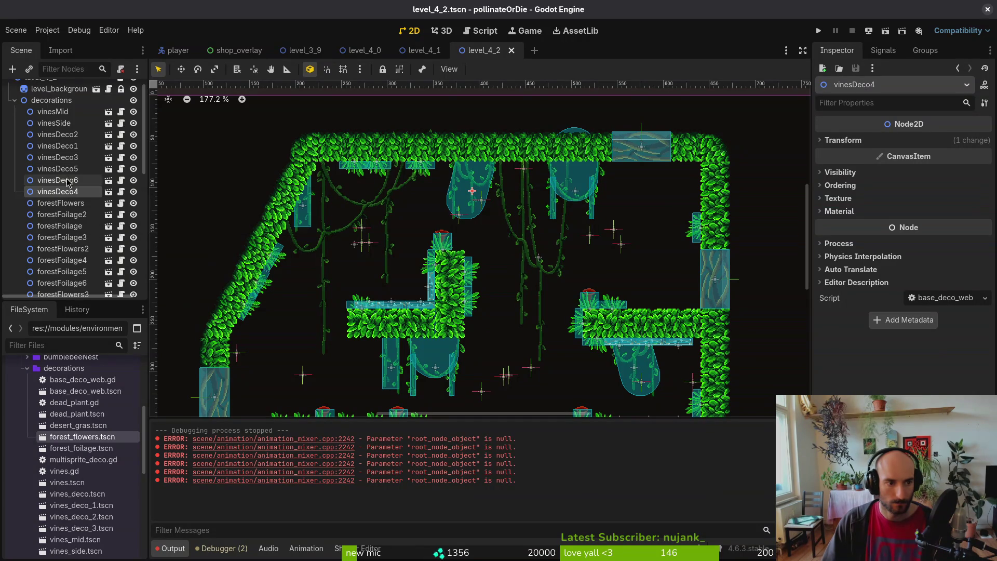
# Reselect only vinesDeco4, clear the output log, and relaunch the game
pyautogui.scroll(1, 67, 161)
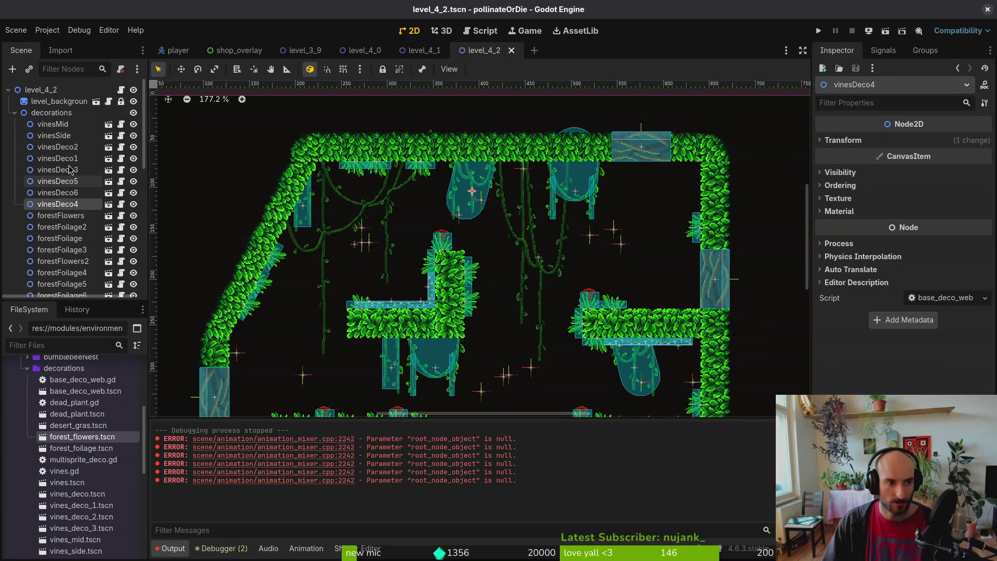
pyautogui.keyDown('shift'); pyautogui.click(64, 148); pyautogui.keyUp('shift')
pyautogui.click(61, 204)
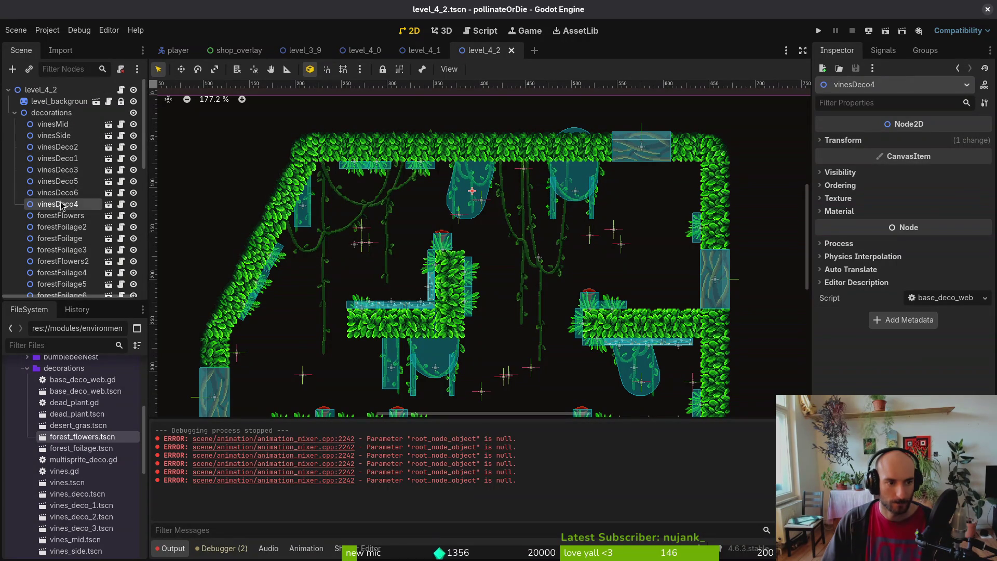
pyautogui.keyDown('shift'); pyautogui.click(67, 193); pyautogui.keyUp('shift')
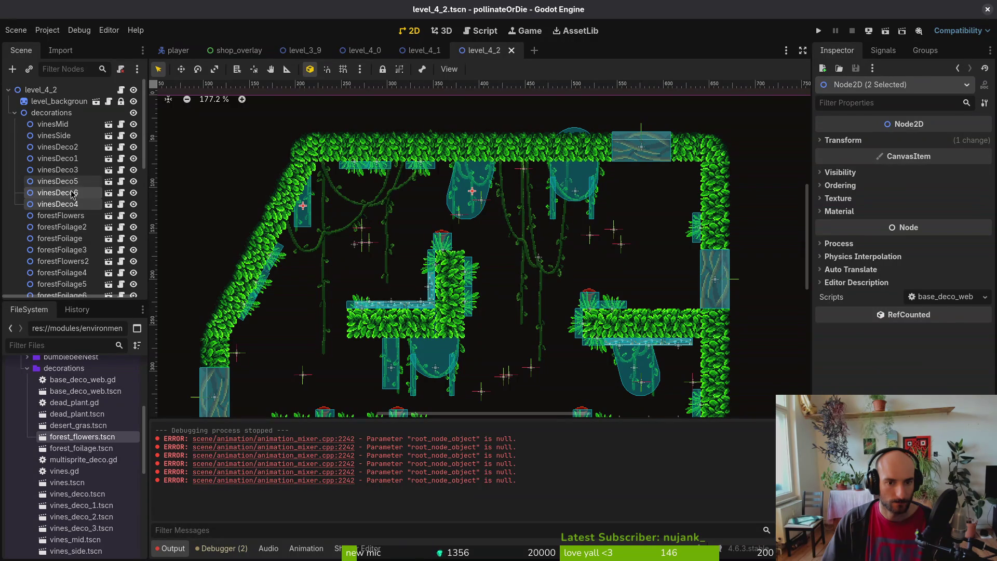
pyautogui.click(71, 208)
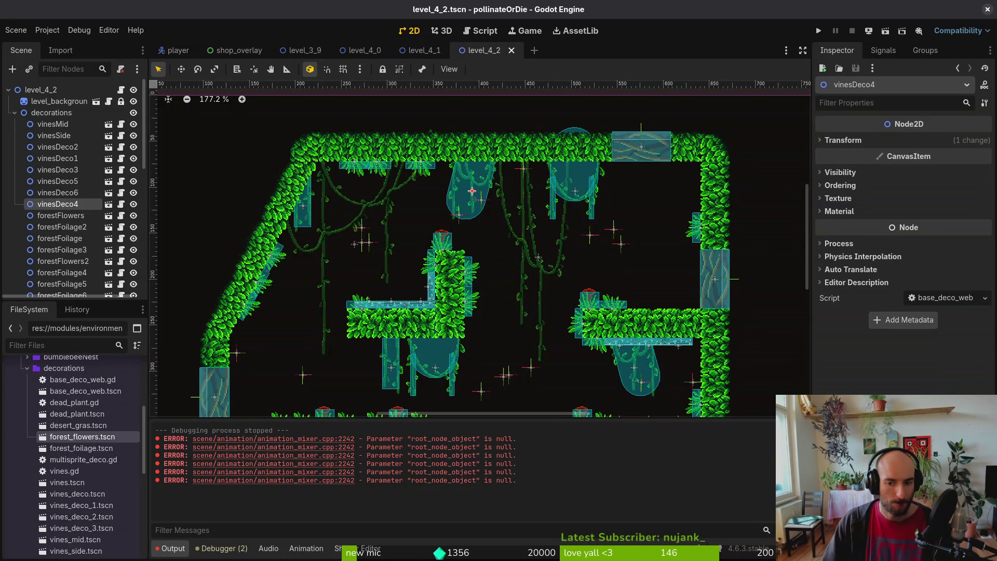
pyautogui.hotkey('ctrl', 'alt', 'k')
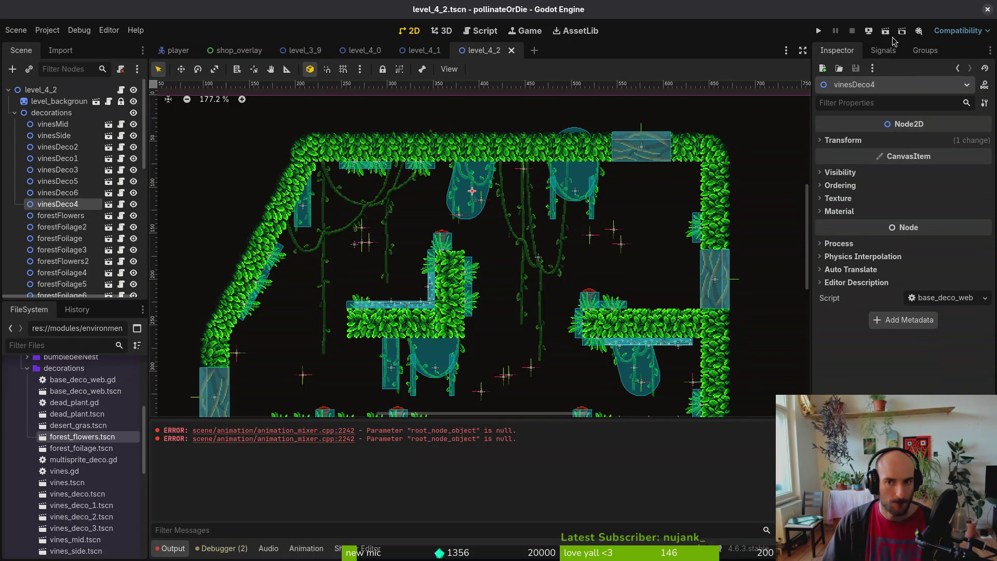
pyautogui.click(819, 31)
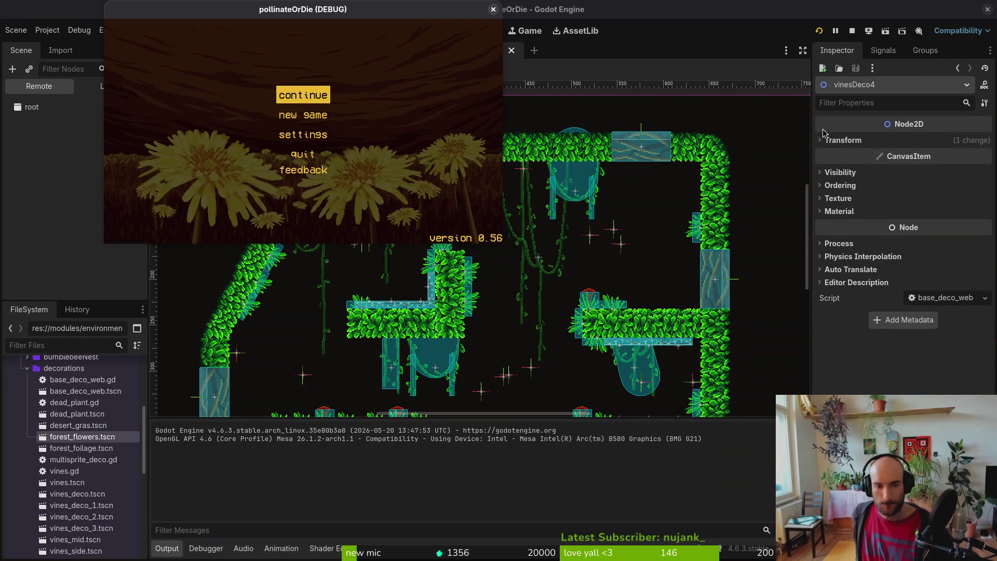
# Launch level 4-2 from the debug level select, hitting the null add_child error at level.gd line 45
pyautogui.press('Escape')
pyautogui.press('Up')
pyautogui.press('Up')
pyautogui.press('Up')
pyautogui.press('Left')
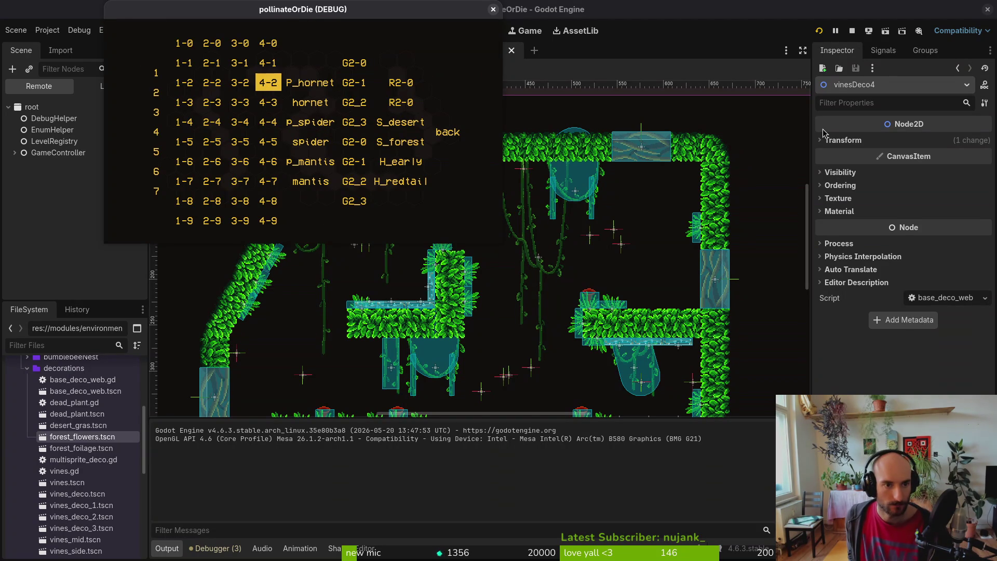
pyautogui.press('Return')
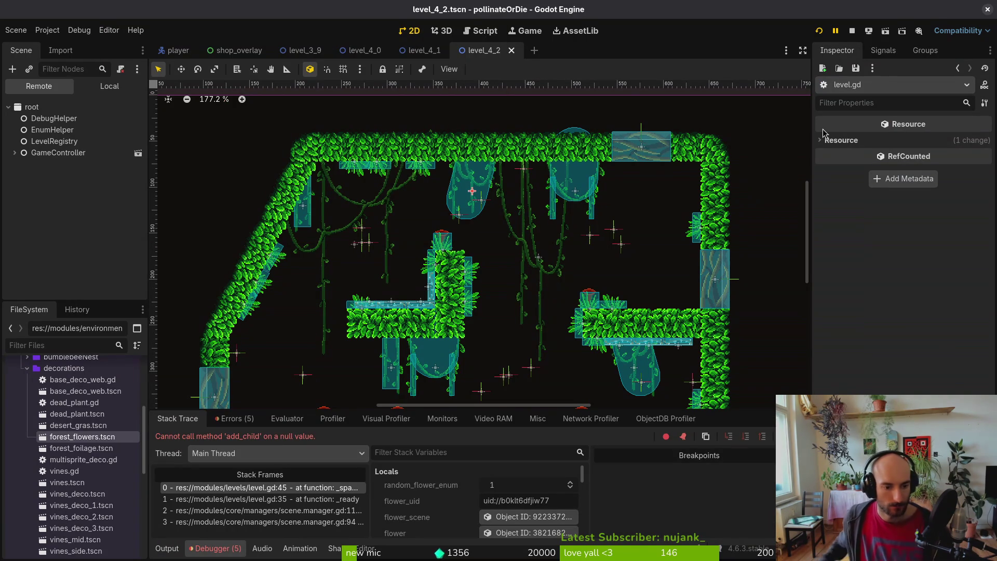
pyautogui.click(364, 51)
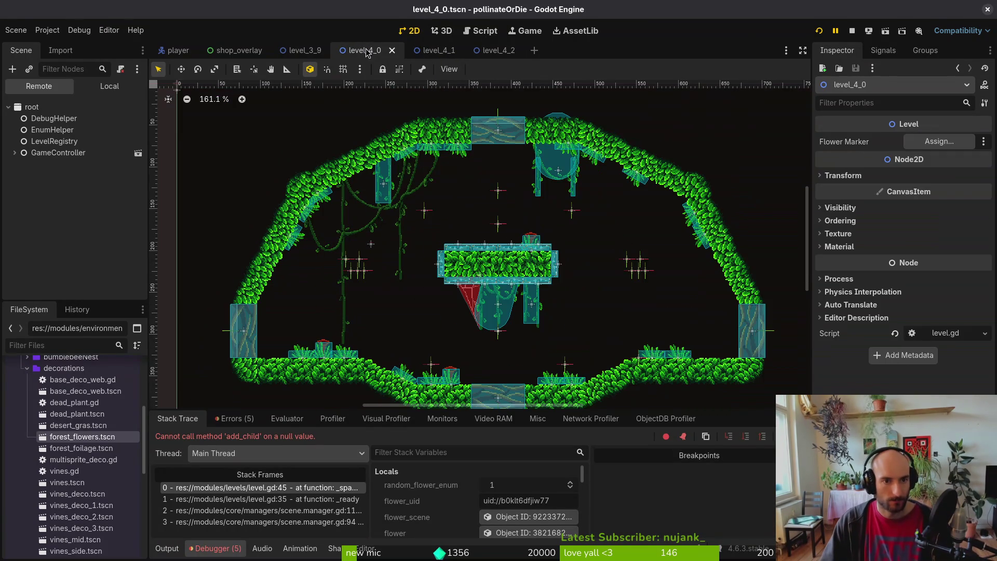
# Point level_4_0's Flower Marker at its flowerMarker node
pyautogui.click(109, 86)
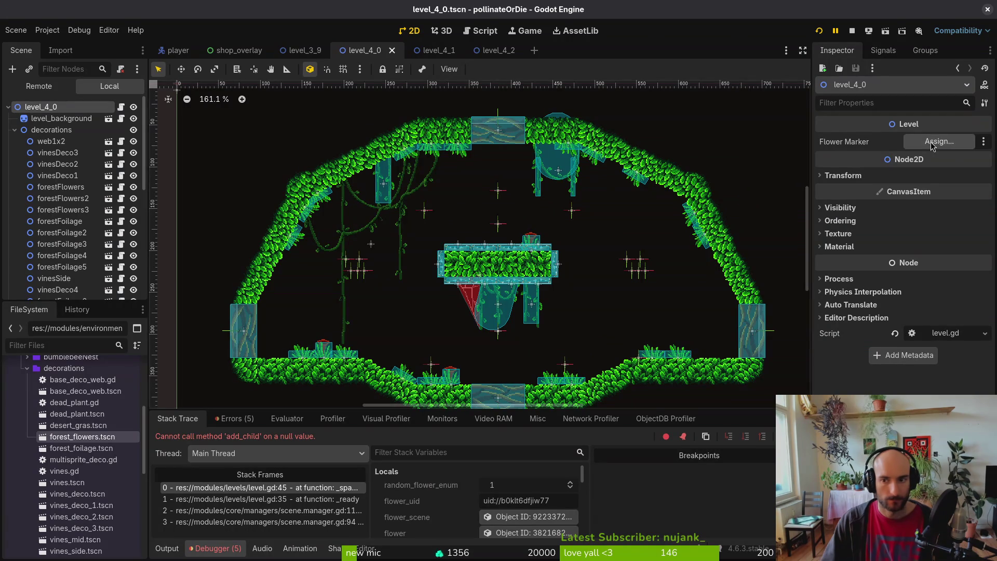
pyautogui.click(939, 141)
pyautogui.click(460, 162)
pyautogui.click(536, 449)
# Assign flowerMarker as level_4_1's Flower Marker
pyautogui.click(439, 50)
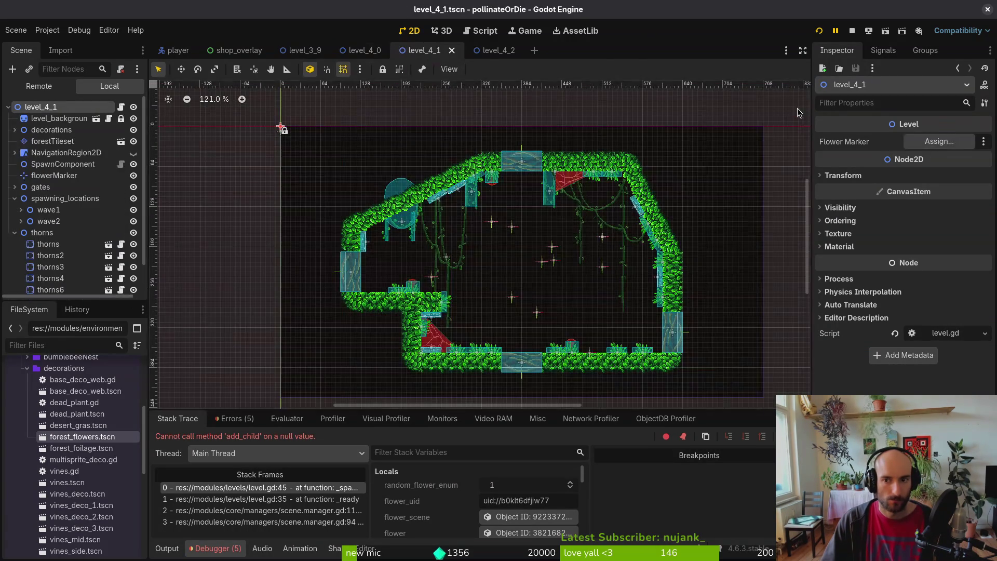
pyautogui.click(939, 141)
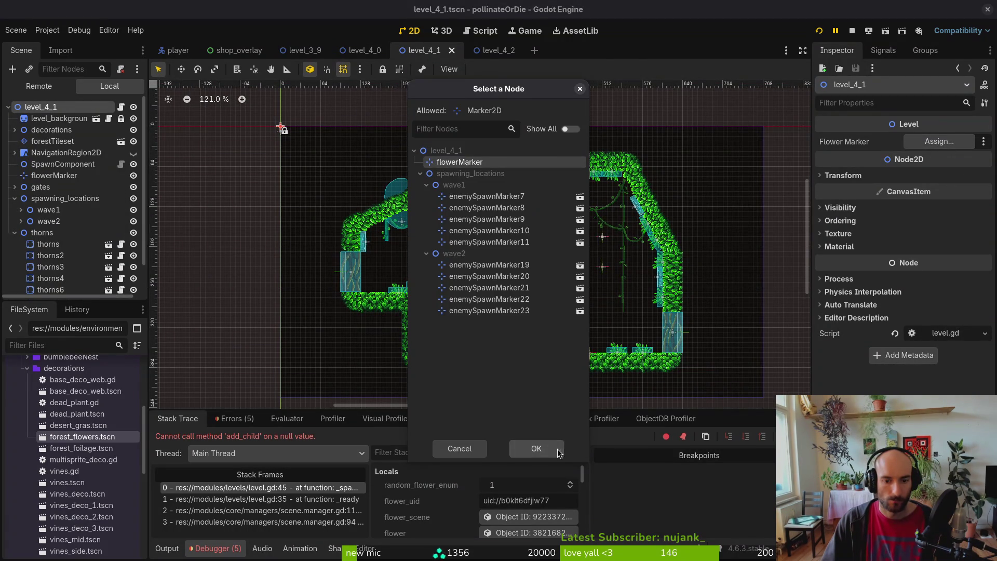
pyautogui.click(536, 449)
# Set the level_4_2 root's Flower Marker to flowerMarker, then stop and rerun the game
pyautogui.click(483, 50)
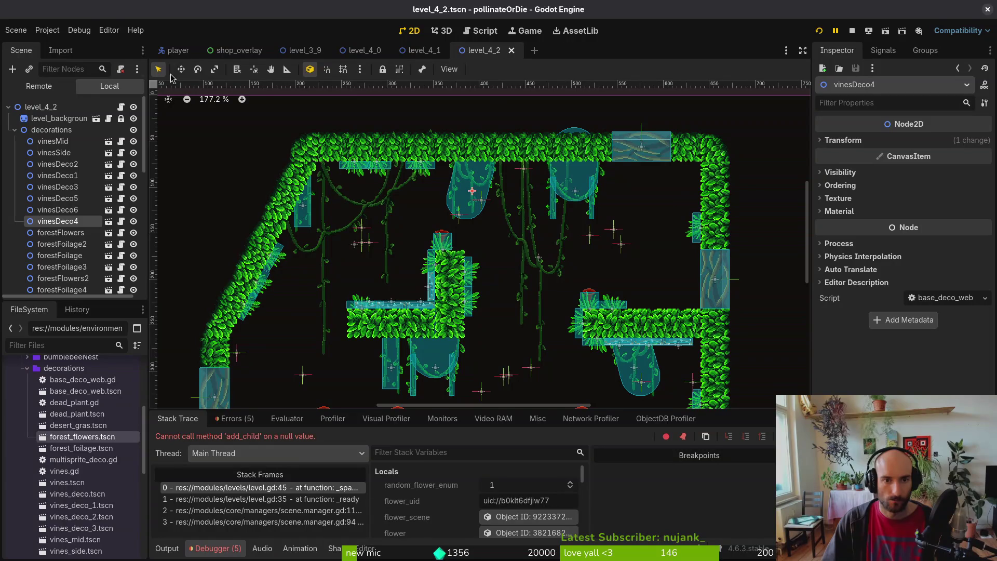
pyautogui.click(16, 130)
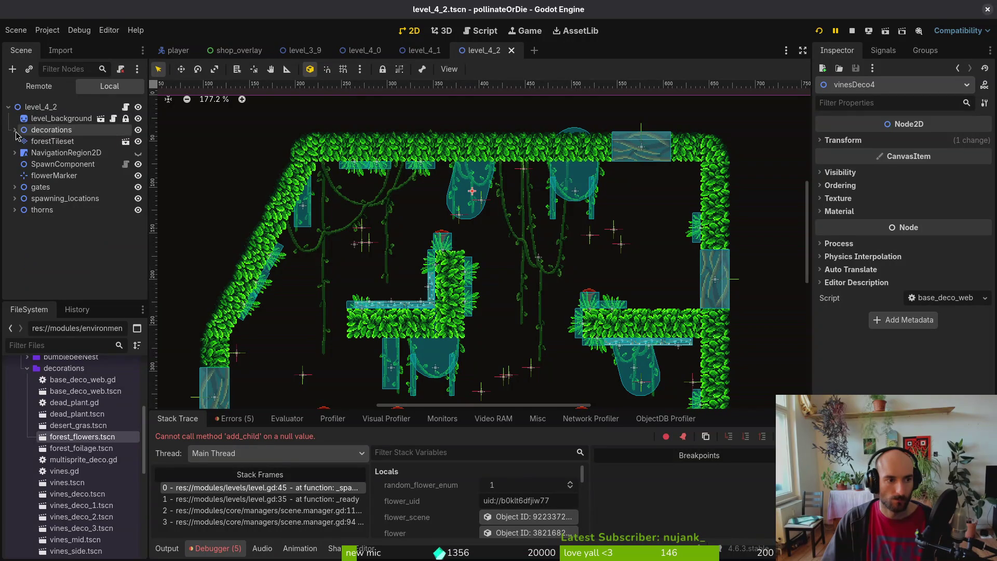
pyautogui.click(107, 108)
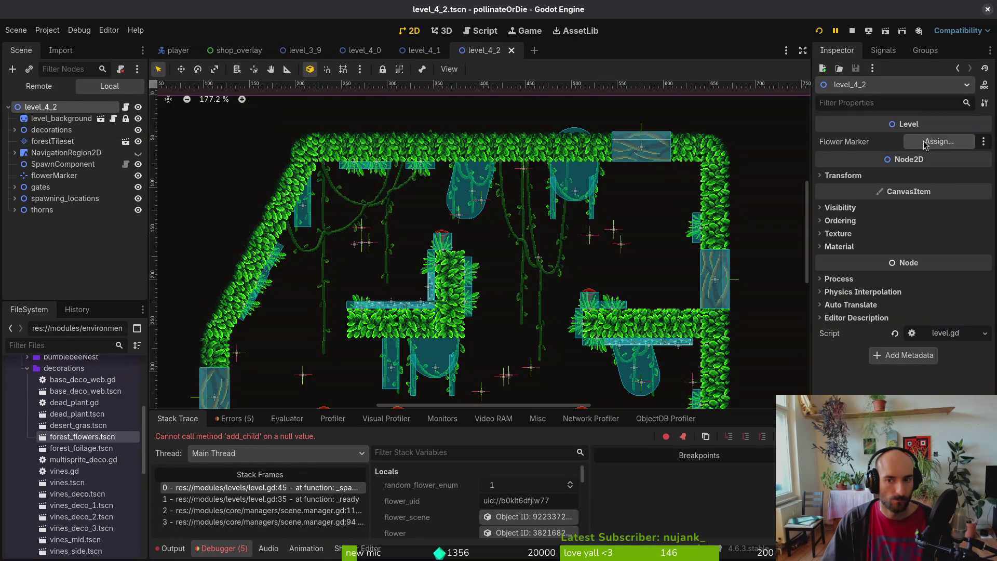
pyautogui.click(939, 142)
pyautogui.click(459, 162)
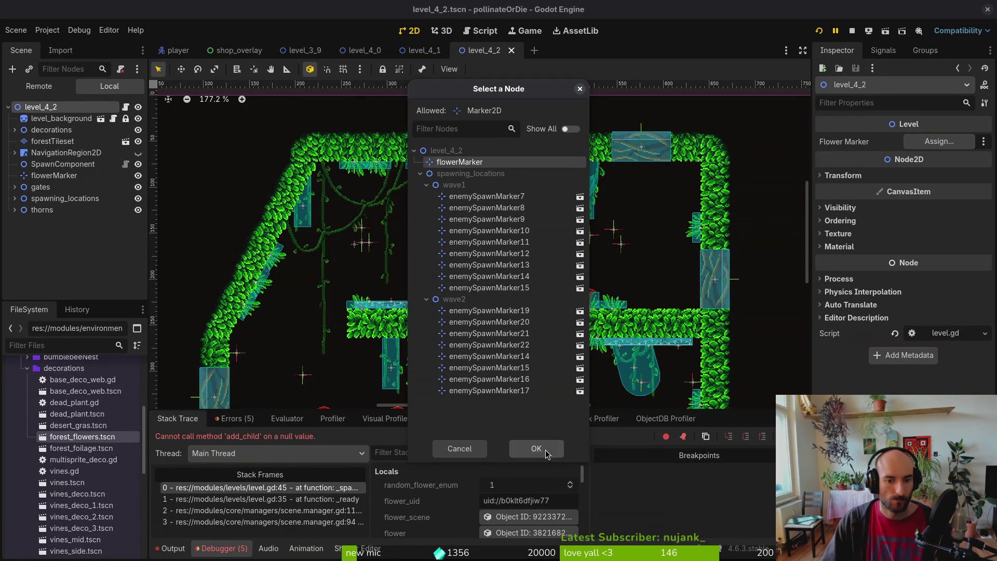
pyautogui.click(536, 448)
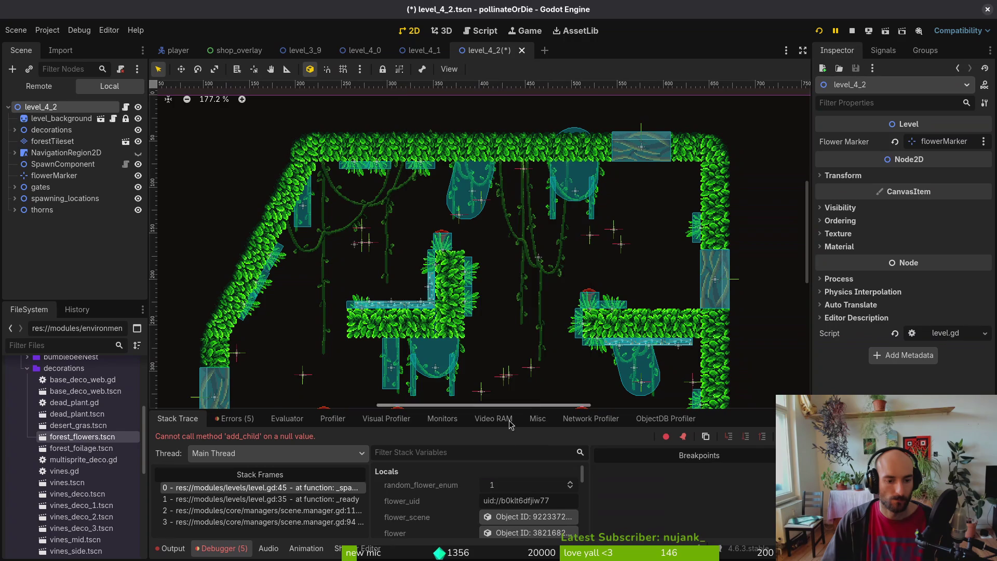
pyautogui.click(853, 33)
pyautogui.click(819, 30)
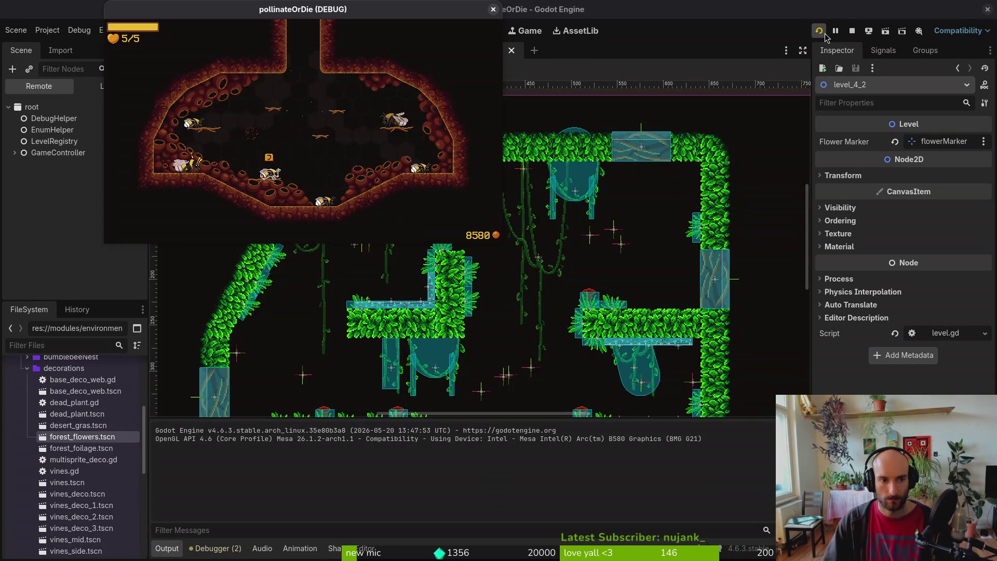
# Start level 4-2 from the game's debug level select
pyautogui.press('Escape')
pyautogui.press('Up')
pyautogui.press('Left')
pyautogui.press('Up')
pyautogui.press('Up')
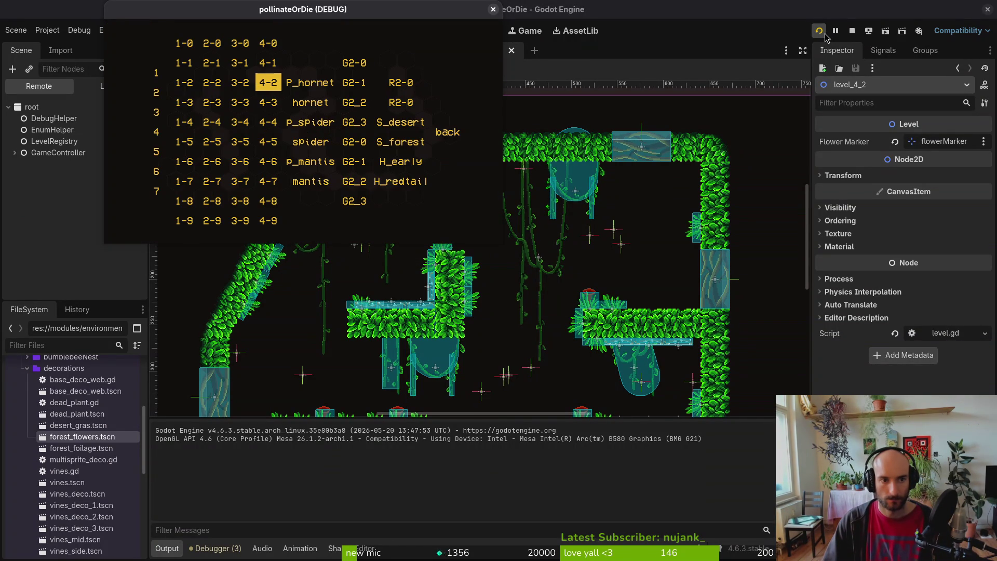
pyautogui.press('Return')
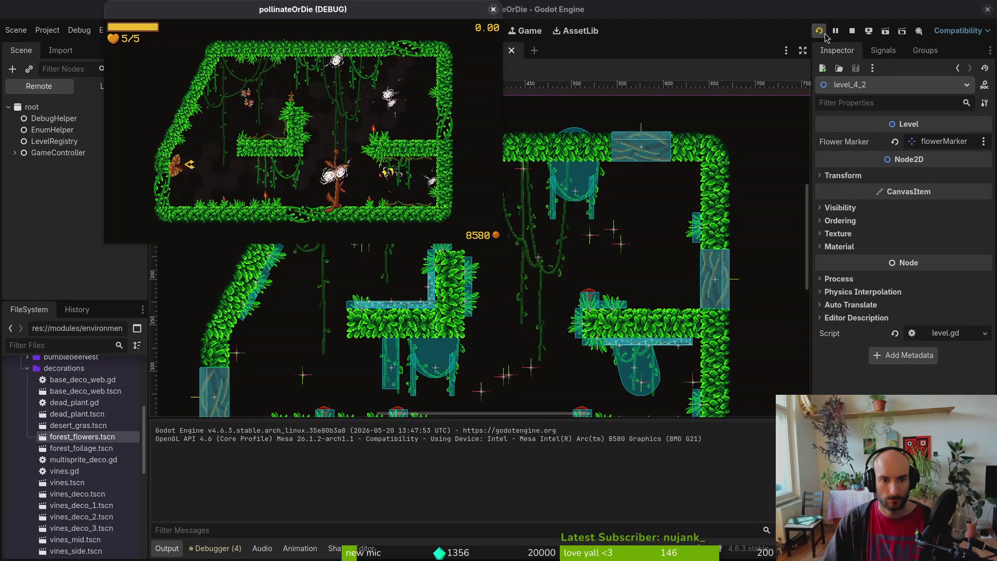
# Fly the bee around level 4-2 past the plant, walls, ceiling, pillar flower and tree
pyautogui.press('Down')
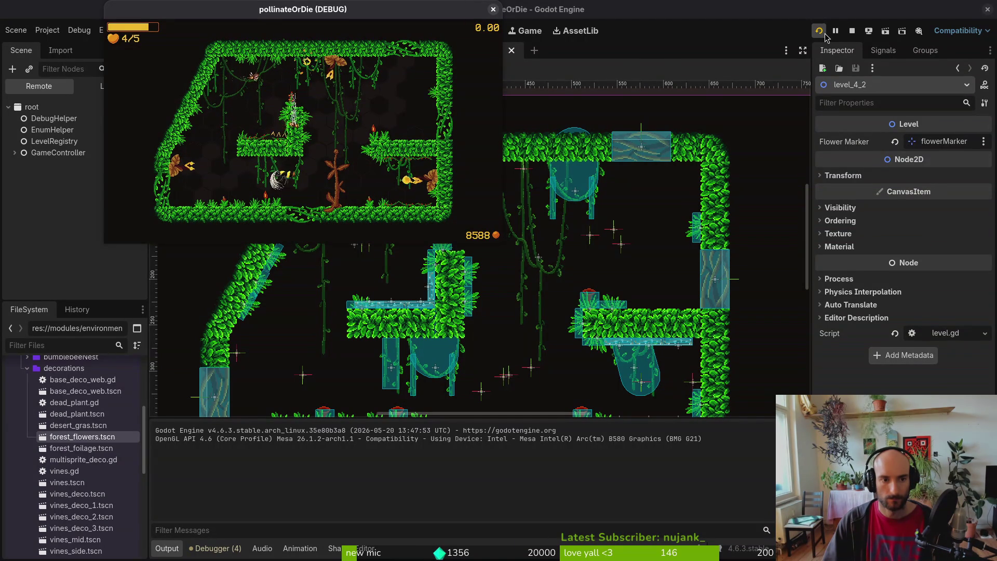
pyautogui.press('Left')
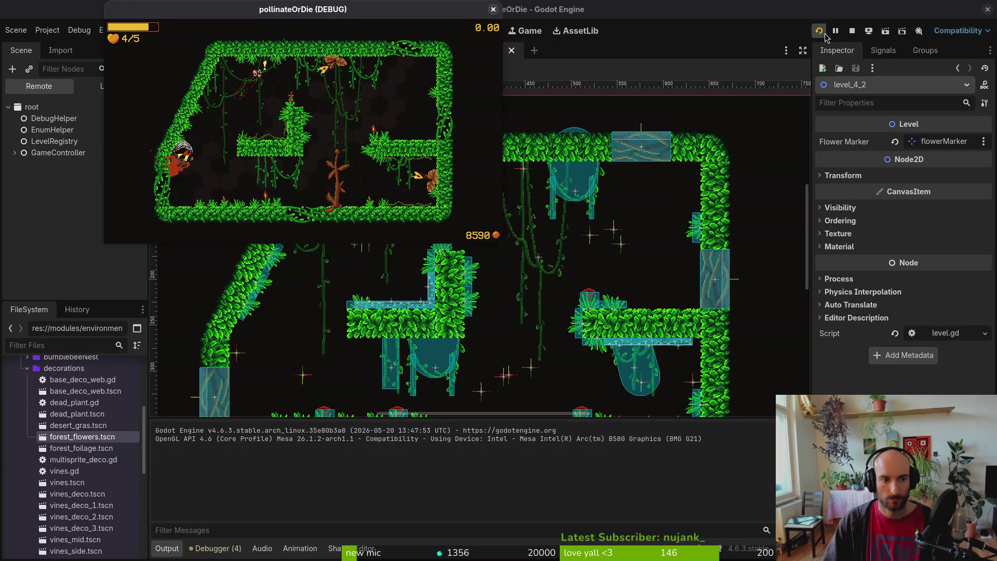
pyautogui.press('Right')
pyautogui.press('Up')
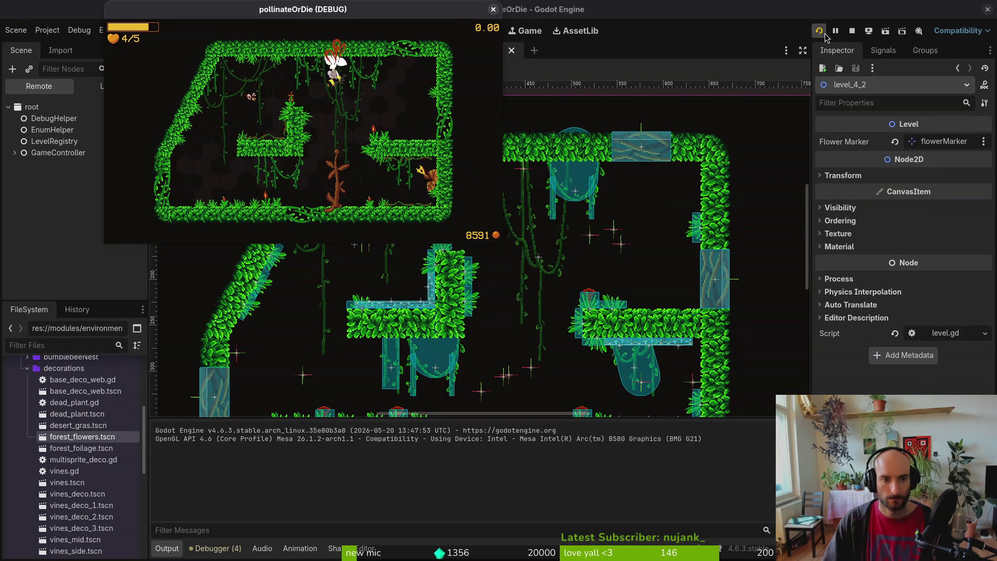
pyautogui.press('Left')
pyautogui.press('Down')
pyautogui.press('Right')
pyautogui.press('Left')
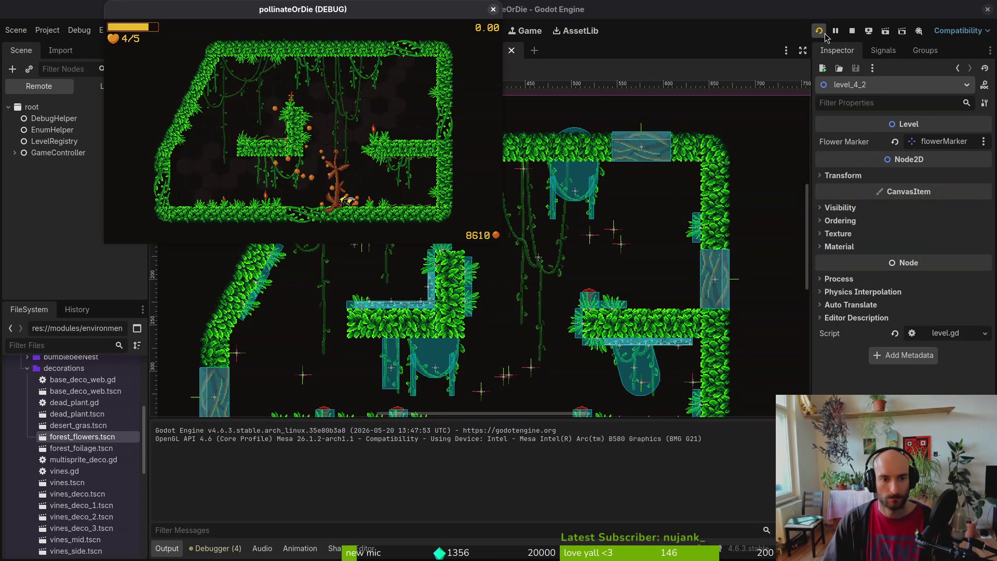
# Switch to level 4-1 through the debug level select
pyautogui.press('Escape')
pyautogui.press('Left')
pyautogui.press('Left')
pyautogui.press('Up')
pyautogui.press('Up')
pyautogui.press('Right')
pyautogui.press('Up')
pyautogui.press('Return')
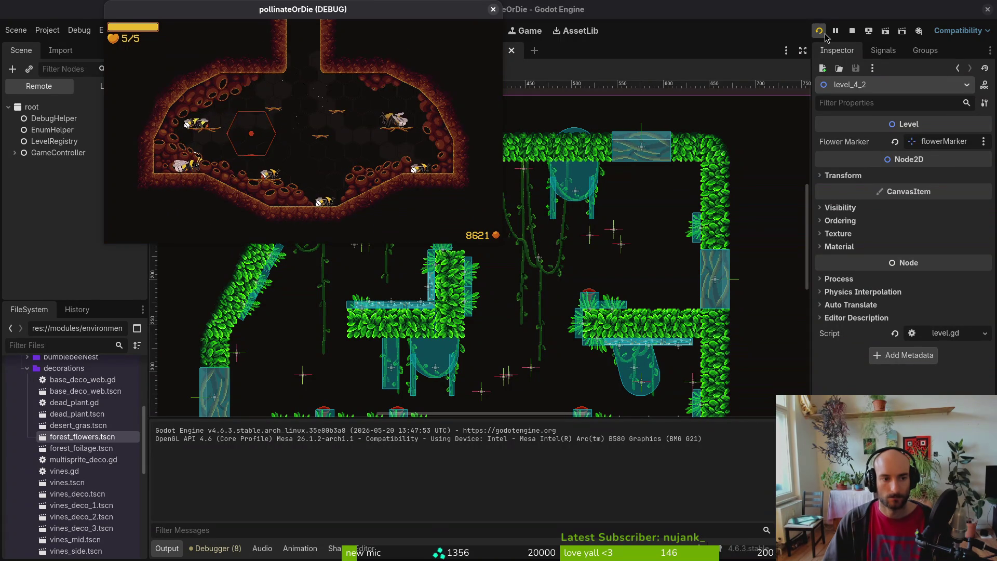
# Buy stunlocked, dash chains and vigor in the hive shop, leaving 8121 pollen and 6/6 health
pyautogui.press('Right')
pyautogui.press('Right')
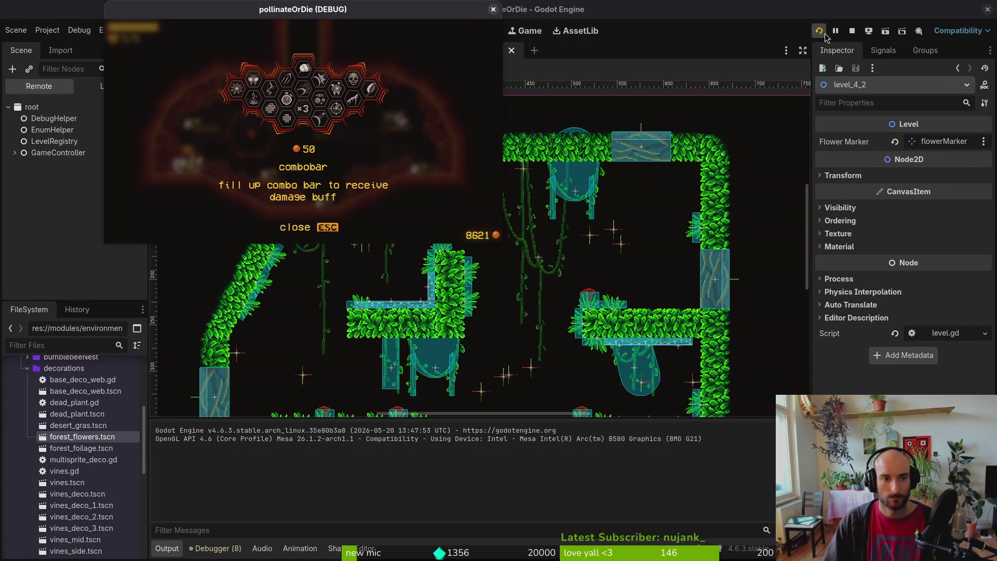
pyautogui.press('Left')
pyautogui.press('Left')
pyautogui.press('Left')
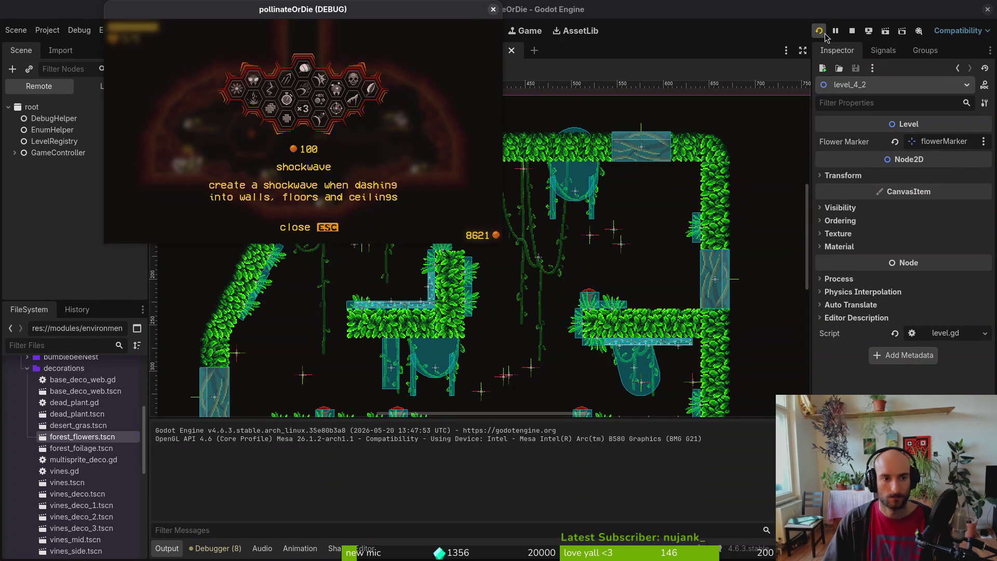
pyautogui.press('Return')
pyautogui.press('Left')
pyautogui.press('Right')
pyautogui.press('Return')
pyautogui.press('Left')
pyautogui.press('Left')
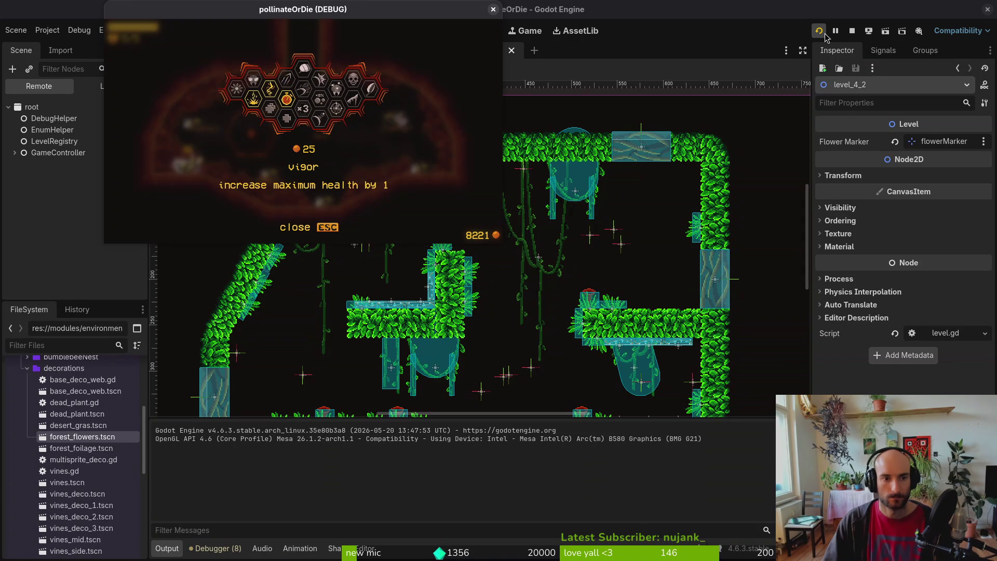
pyautogui.press('Return')
pyautogui.press('Left')
pyautogui.press('Escape')
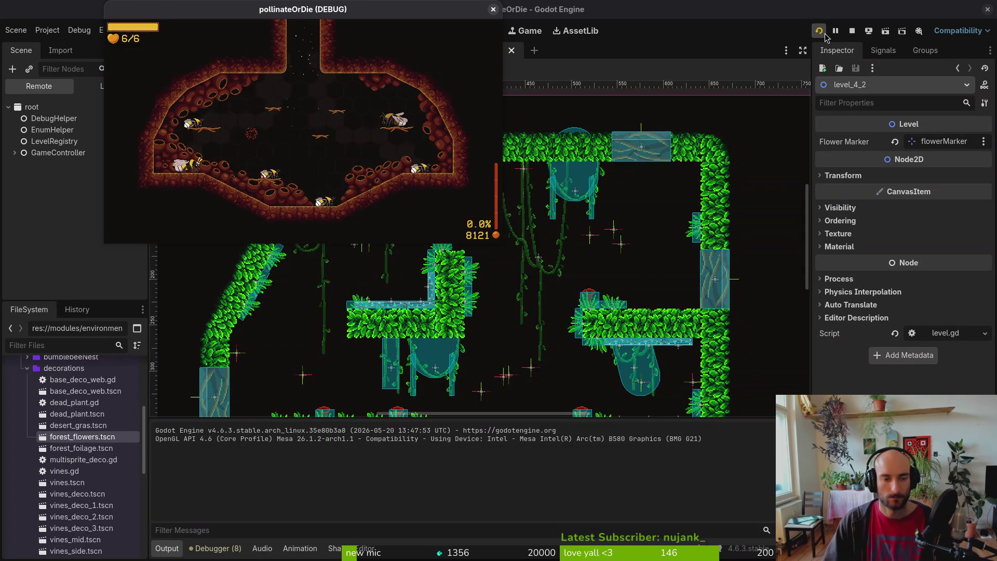
pyautogui.press('Escape')
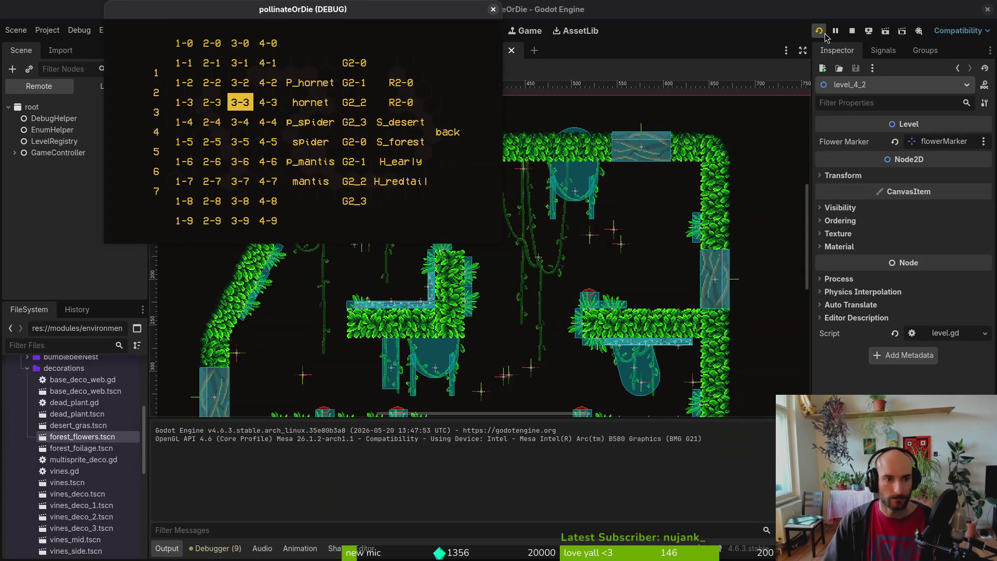
# Load level 4-0, play through the tier 4 levels, then stop the debug game
pyautogui.press('Up')
pyautogui.press('Return')
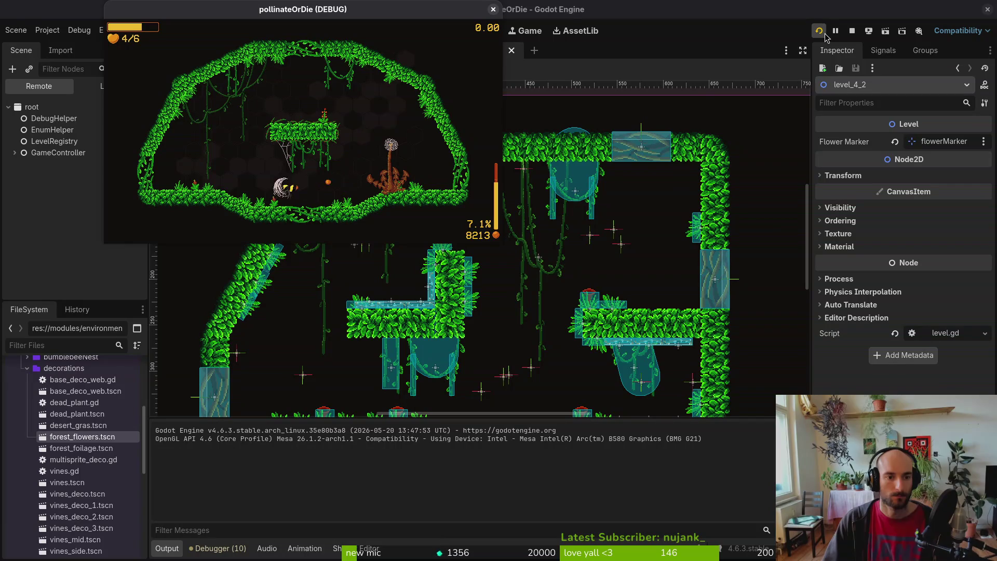
pyautogui.click(493, 8)
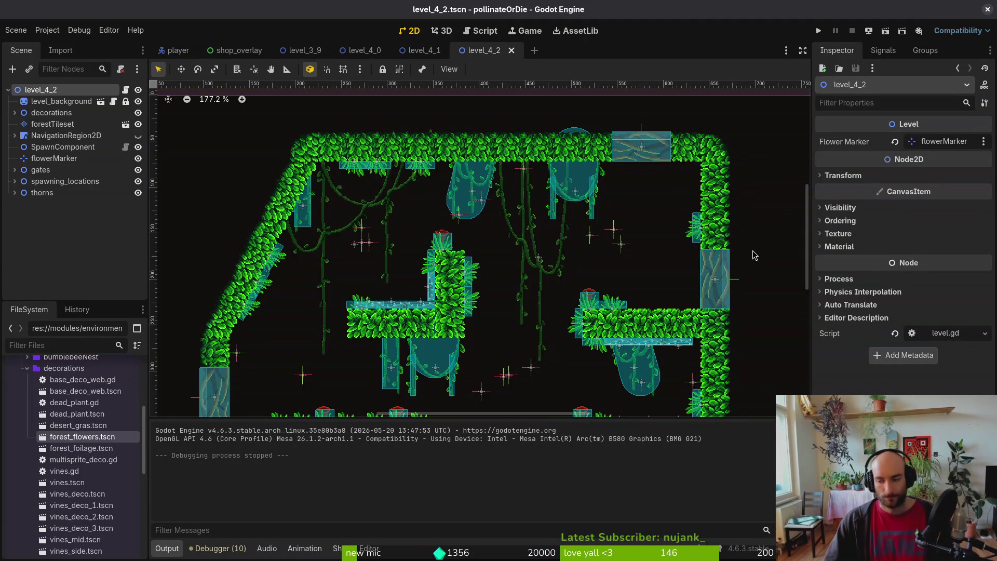
# Close the level_4_2, 4_1, 4_0, 3_9, shop_overlay and player tabs, then quit Godot and Aseprite
pyautogui.middleClick(484, 58)
pyautogui.middleClick(427, 58)
pyautogui.middleClick(367, 51)
pyautogui.middleClick(315, 52)
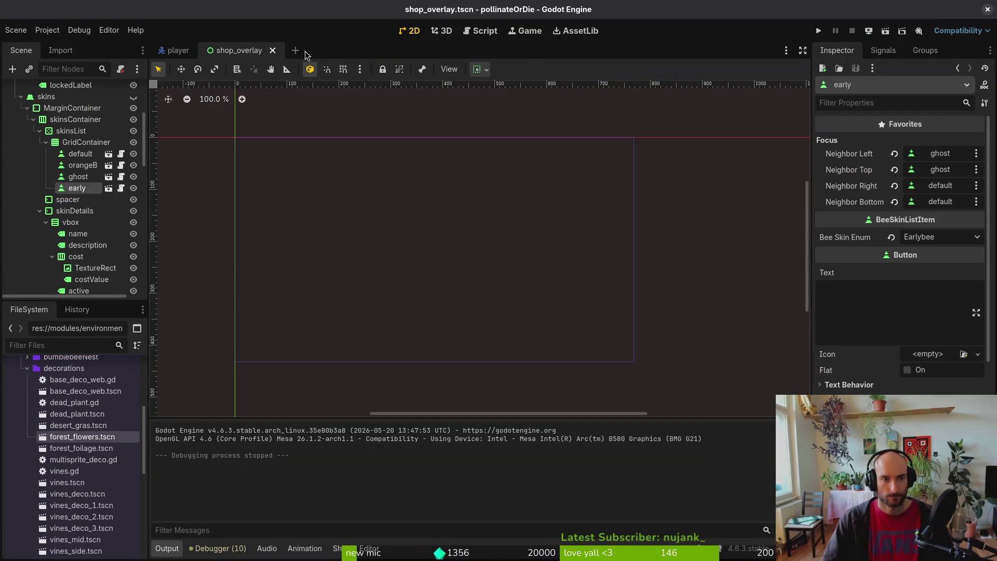
pyautogui.middleClick(229, 51)
pyautogui.middleClick(184, 55)
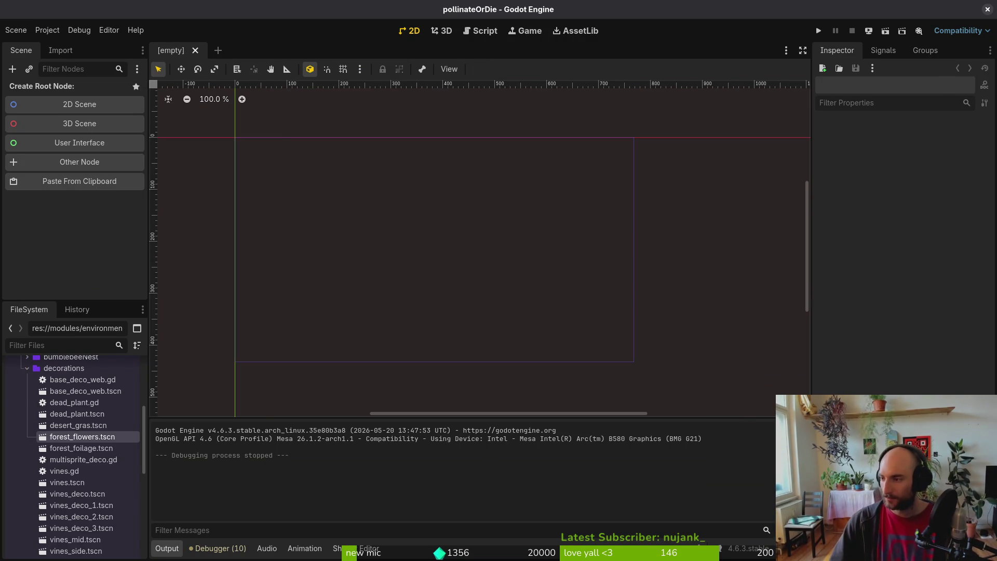
pyautogui.click(988, 9)
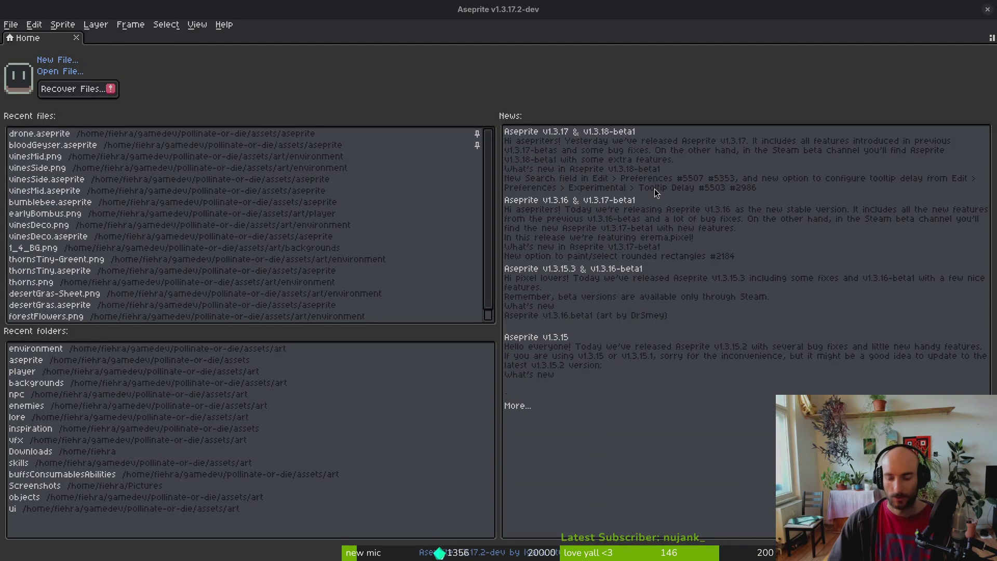
pyautogui.click(987, 10)
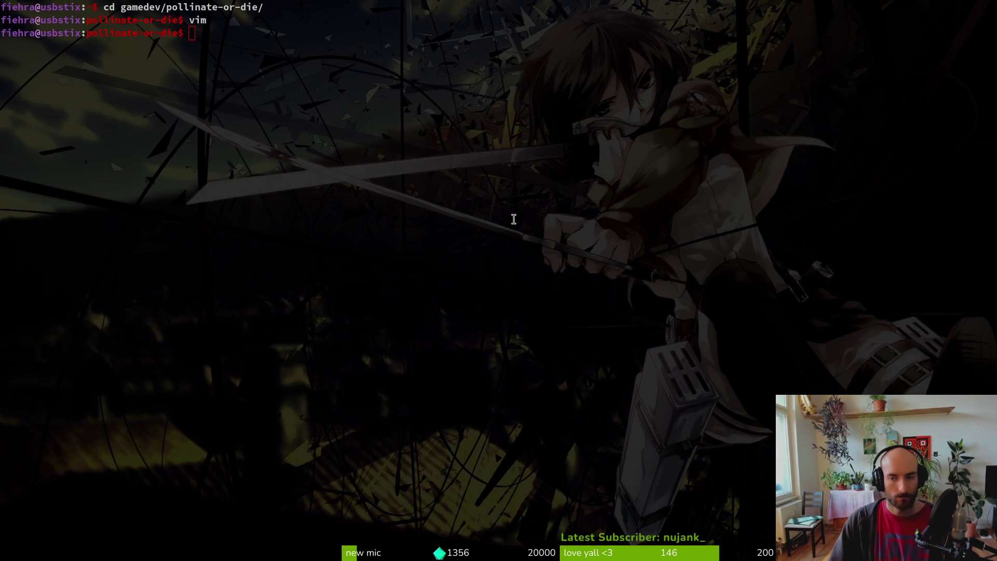
# Launch tig and stage level_1_4.tscn
pyautogui.click(514, 220)
pyautogui.write('tigs')
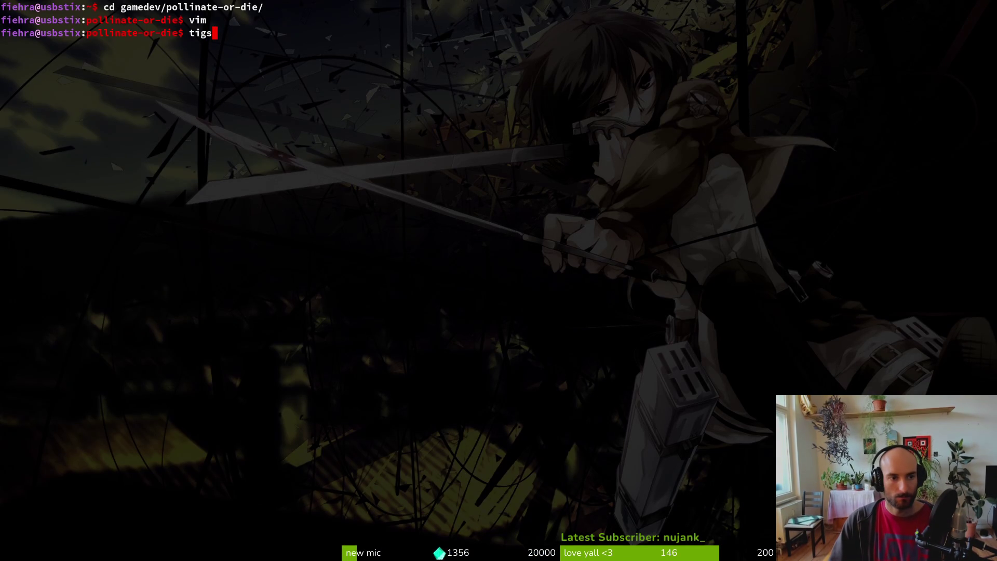
pyautogui.press('Return')
pyautogui.press('Down')
pyautogui.press('Down')
pyautogui.press('Down')
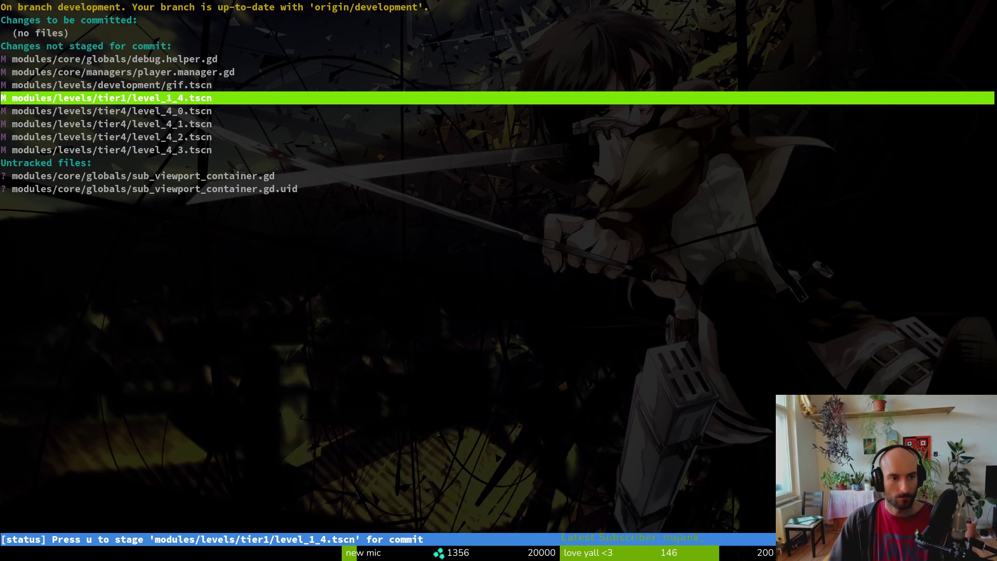
pyautogui.press('u')
pyautogui.press('u')
pyautogui.press('u')
pyautogui.press('u')
# Stage the level_4_0 to level_4_3 scenes, glance at a diff, and quit tig
pyautogui.press('Up')
pyautogui.press('Up')
pyautogui.press('Up')
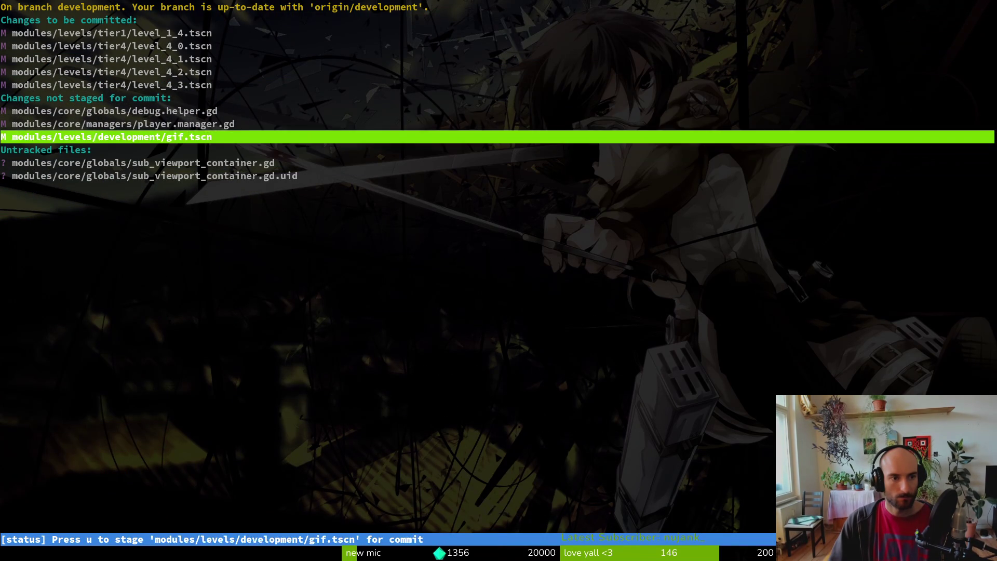
pyautogui.press('Up')
pyautogui.press('Up')
pyautogui.press('Up')
pyautogui.press('Up')
pyautogui.press('Down')
pyautogui.press('Down')
pyautogui.press('Down')
pyautogui.press('Down')
pyautogui.press('Down')
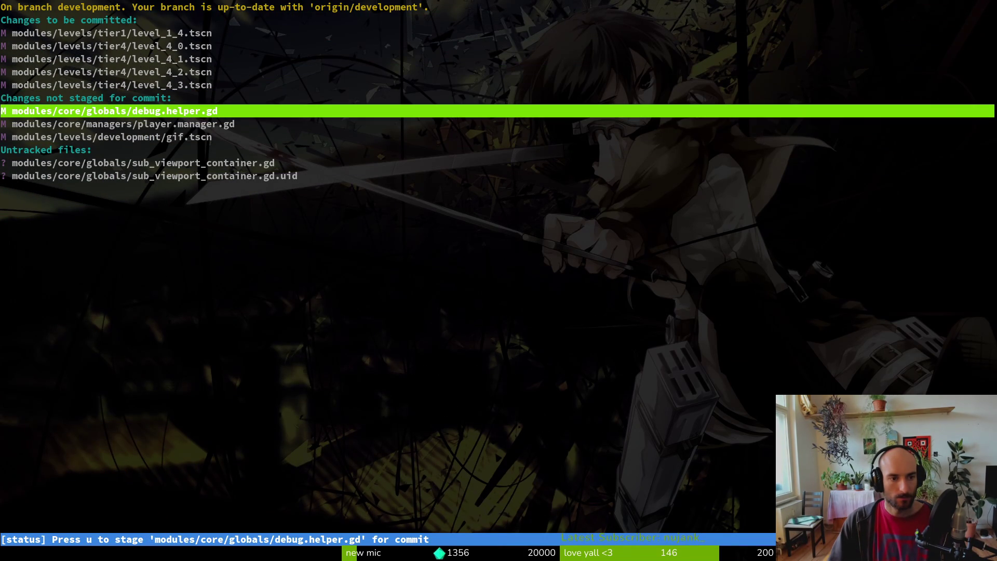
pyautogui.press('Down')
pyautogui.press('Return')
pyautogui.press('q')
pyautogui.press('q')
pyautogui.write('g')
pyautogui.press('BackSpace')
pyautogui.press('BackSpace')
pyautogui.press('BackSpace')
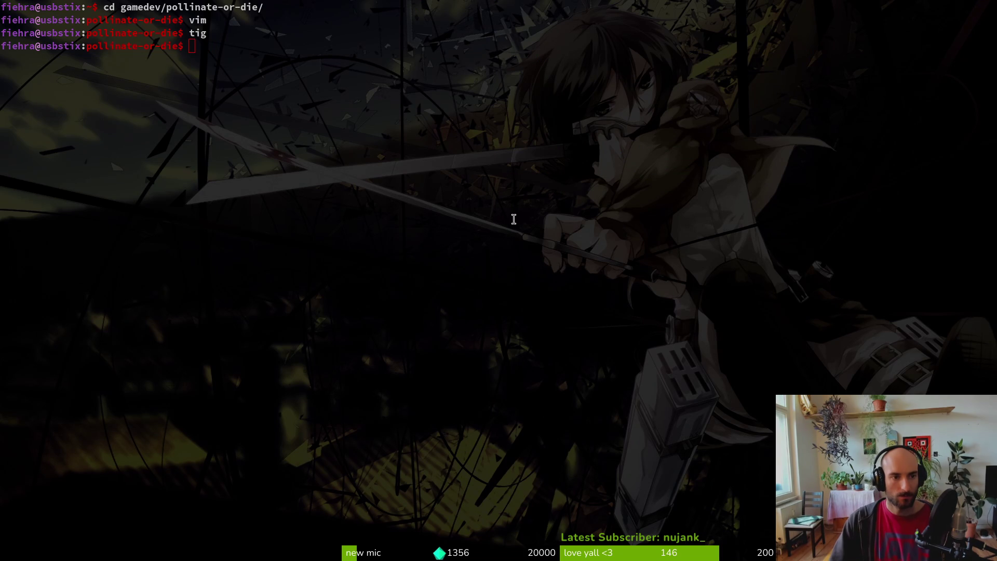
# Launch Godot from the terminal and open the pollinateOrDie project
pyautogui.click(682, 277)
pyautogui.write('godot')
pyautogui.press('Return')
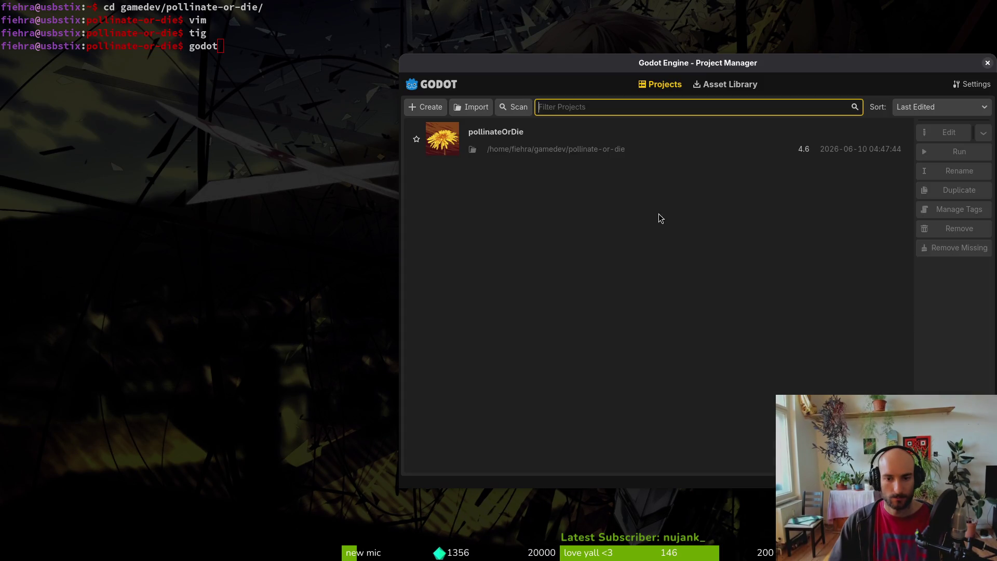
pyautogui.doubleClick(576, 142)
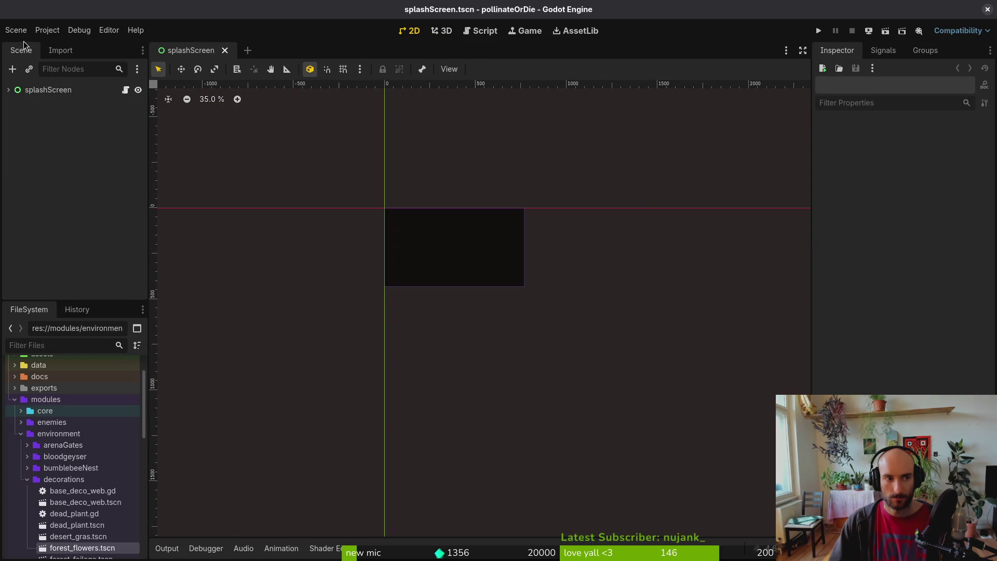
pyautogui.click(21, 33)
pyautogui.click(204, 92)
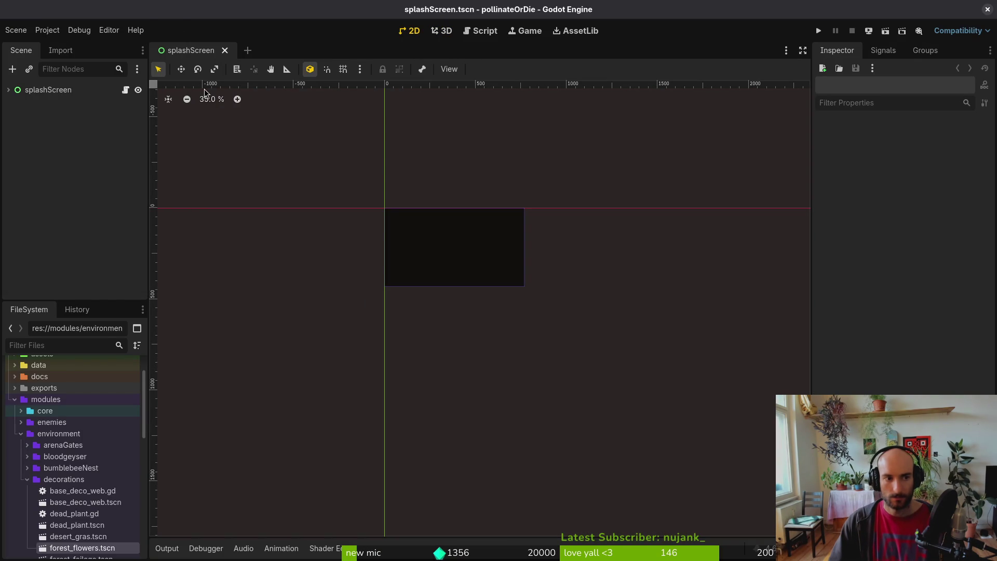
pyautogui.hotkey('alt', 'shift', 'o')
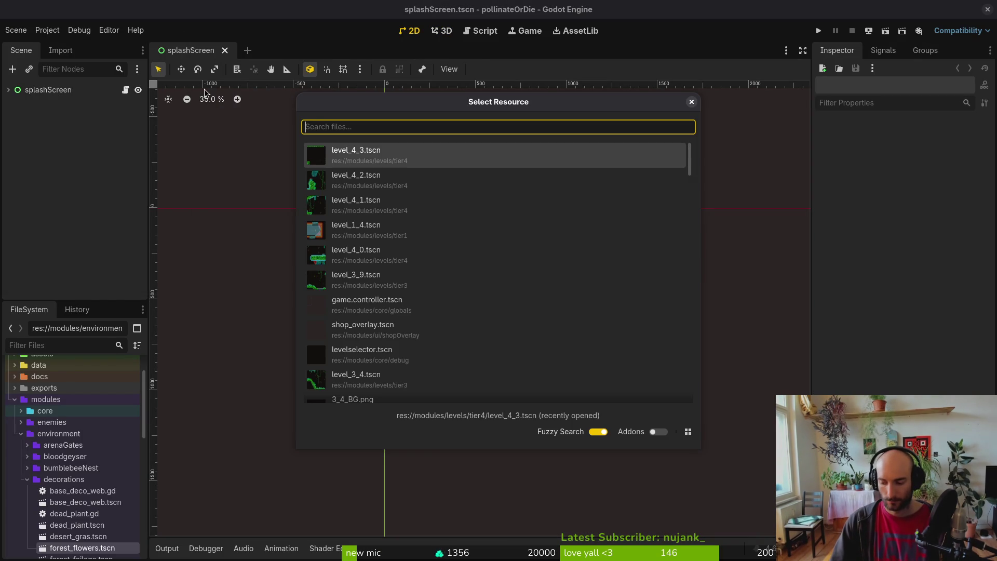
pyautogui.press('Escape')
# Recheck the changed files in tig, then quit back to the shell
pyautogui.hotkey('ctrl', 'q')
pyautogui.write('godotti')
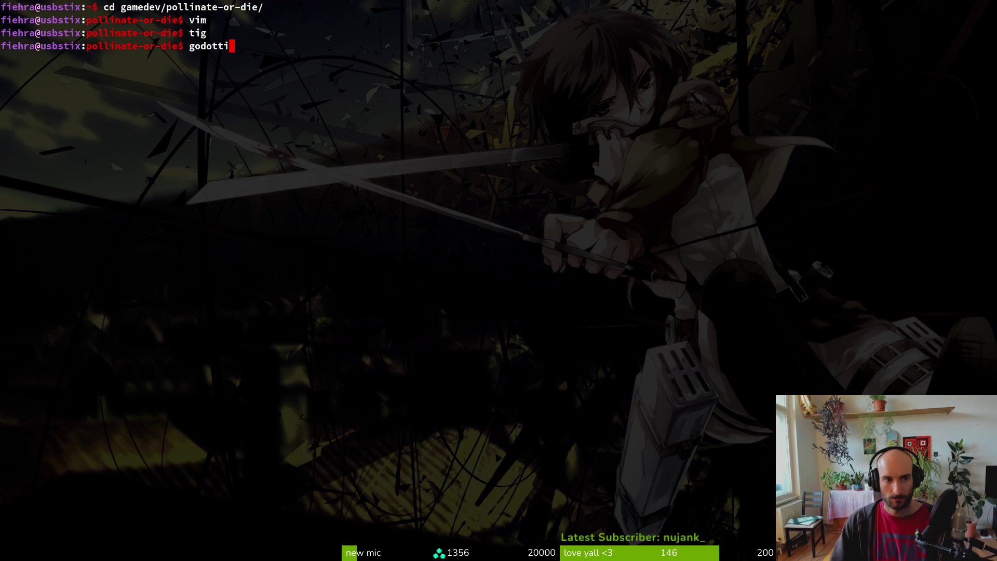
pyautogui.hotkey('ctrl', 'u')
pyautogui.write('tig')
pyautogui.press('Return')
pyautogui.press('Down')
pyautogui.press('Down')
pyautogui.press('Down')
pyautogui.press('Down')
pyautogui.press('q')
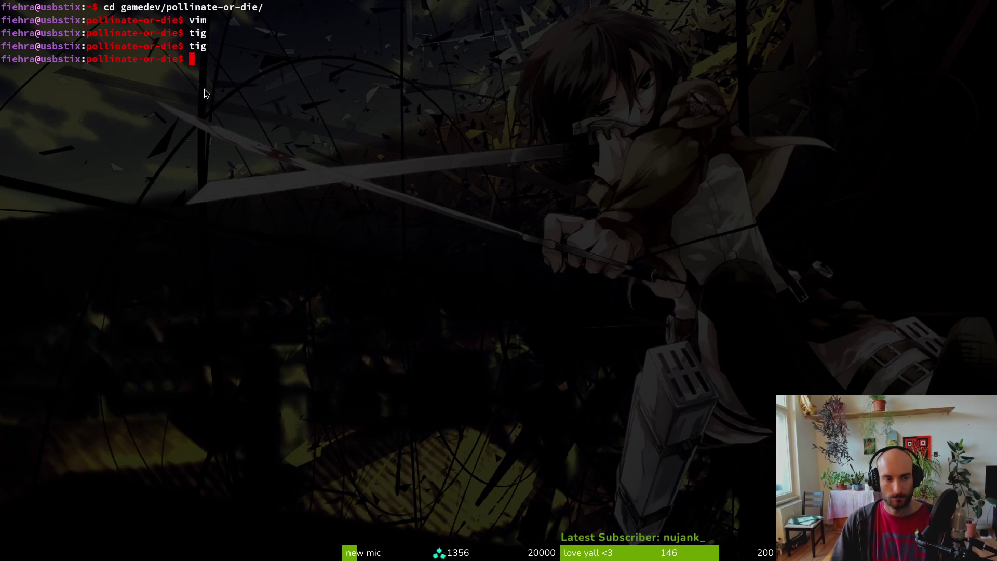
# Delete everything in the game's user data folder, then run the game and start a new game
pyautogui.hotkey('alt', 'Tab')
pyautogui.click(45, 29)
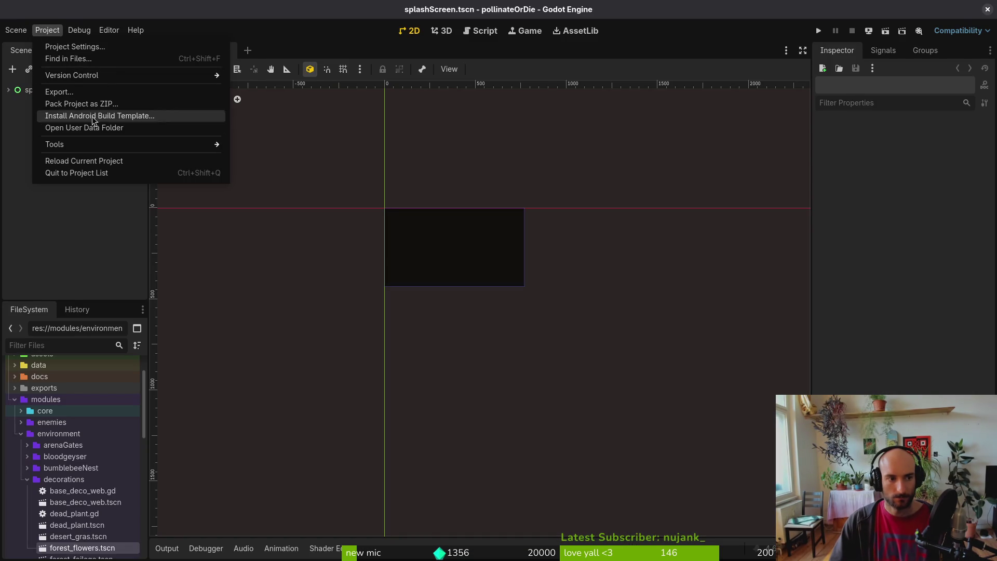
pyautogui.click(89, 129)
pyautogui.hotkey('ctrl', 'a')
pyautogui.press('Delete')
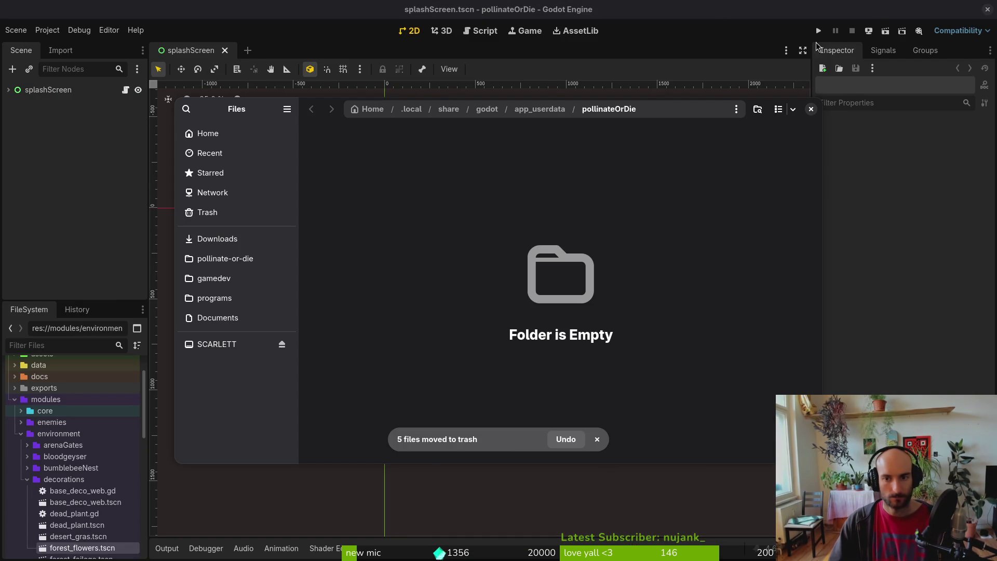
pyautogui.click(812, 109)
pyautogui.press('F5')
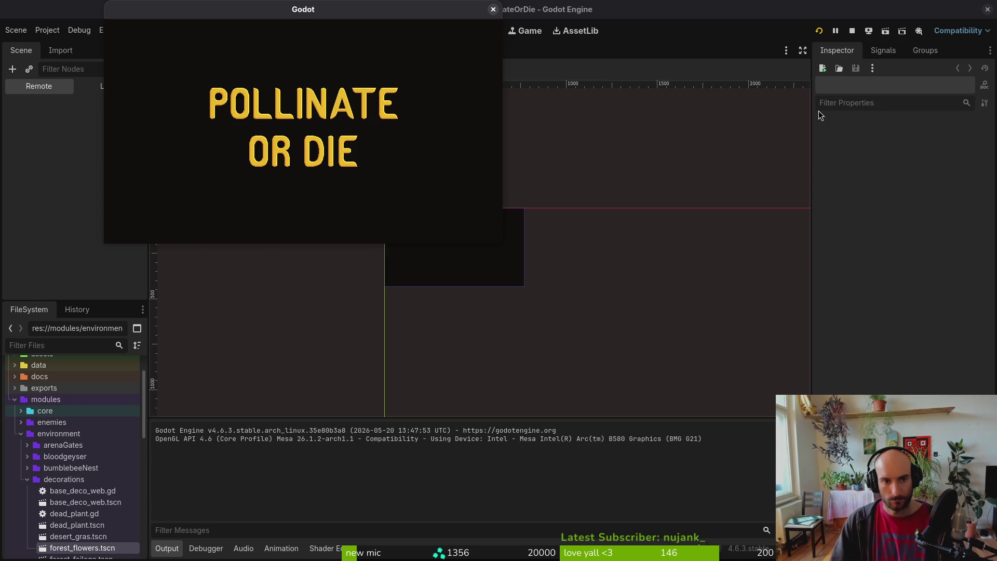
pyautogui.press('Return')
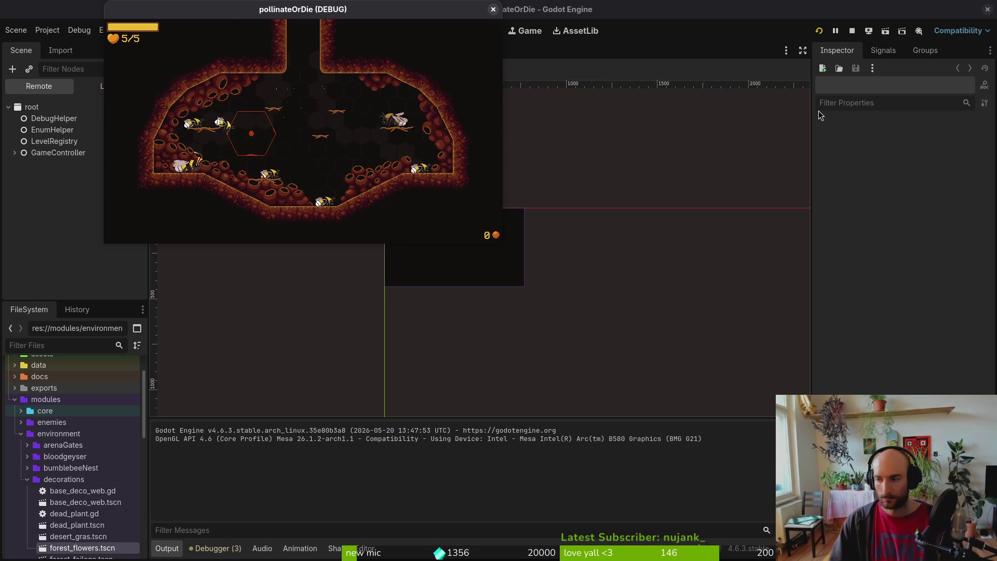
# Launch vim in the terminal workspace
pyautogui.press('super+1')
pyautogui.write('vim')
pyautogui.press('Return')
# Open hive.gd, then player.manager.gd, and jump to its health functions at line 49
pyautogui.write('hive')
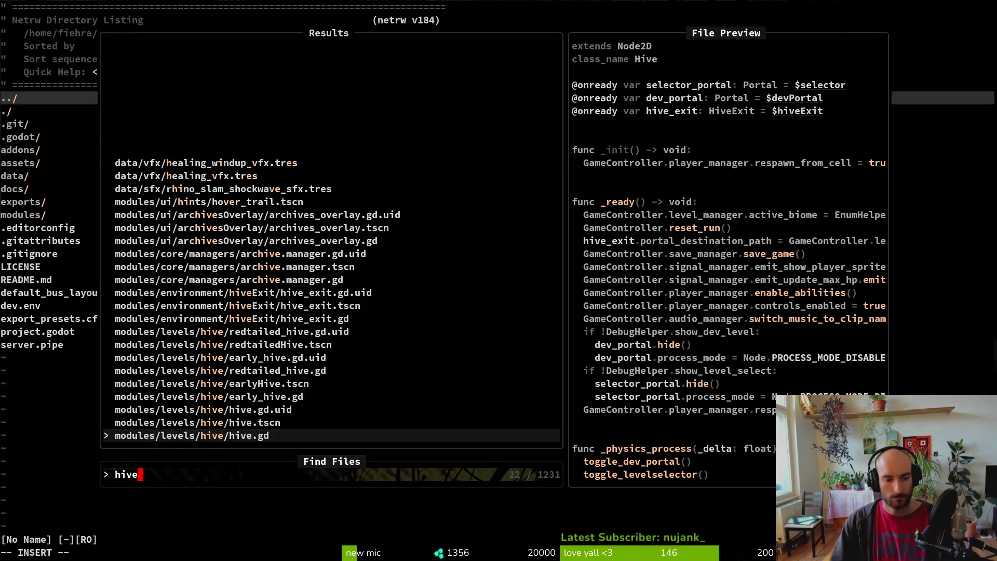
pyautogui.press('Return')
pyautogui.press('space')
pyautogui.press('f')
pyautogui.press('f')
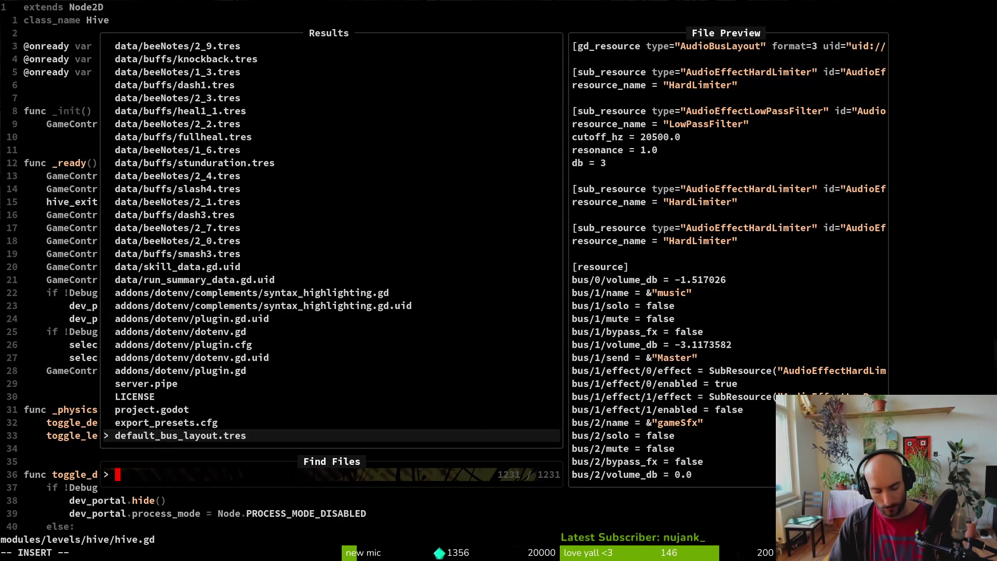
pyautogui.write('playerman')
pyautogui.press('Return')
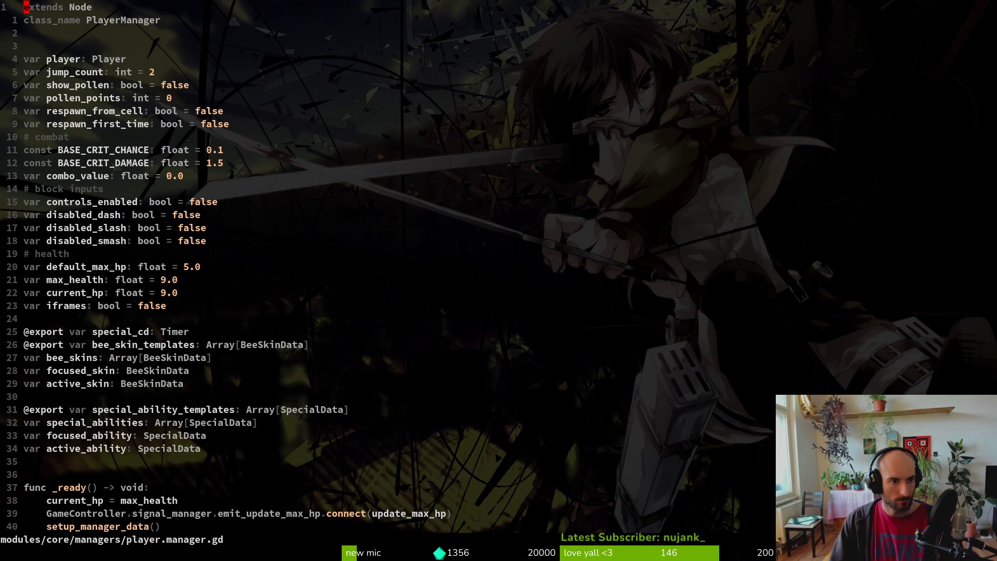
pyautogui.press('4')
pyautogui.press('9')
pyautogui.hotkey('shift', 'g')
pyautogui.hotkey('ctrl', 'd')
pyautogui.hotkey('ctrl', 'd')
pyautogui.hotkey('ctrl', 'd')
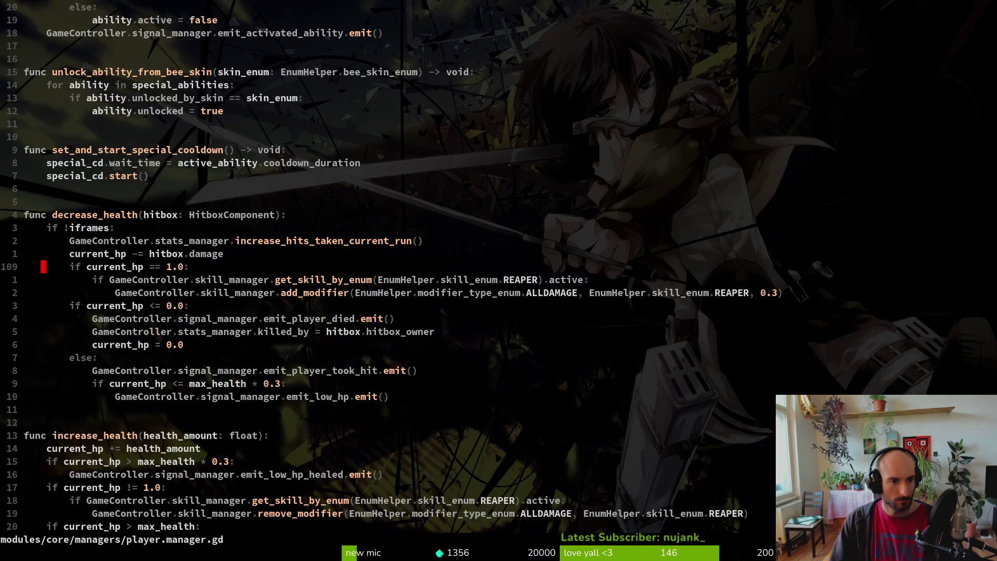
# Open modules/player/player.gd from the file finder
pyautogui.press('space')
pyautogui.press('f')
pyautogui.press('f')
pyautogui.write('hive')
pyautogui.press('BackSpace')
pyautogui.press('BackSpace')
pyautogui.press('BackSpace')
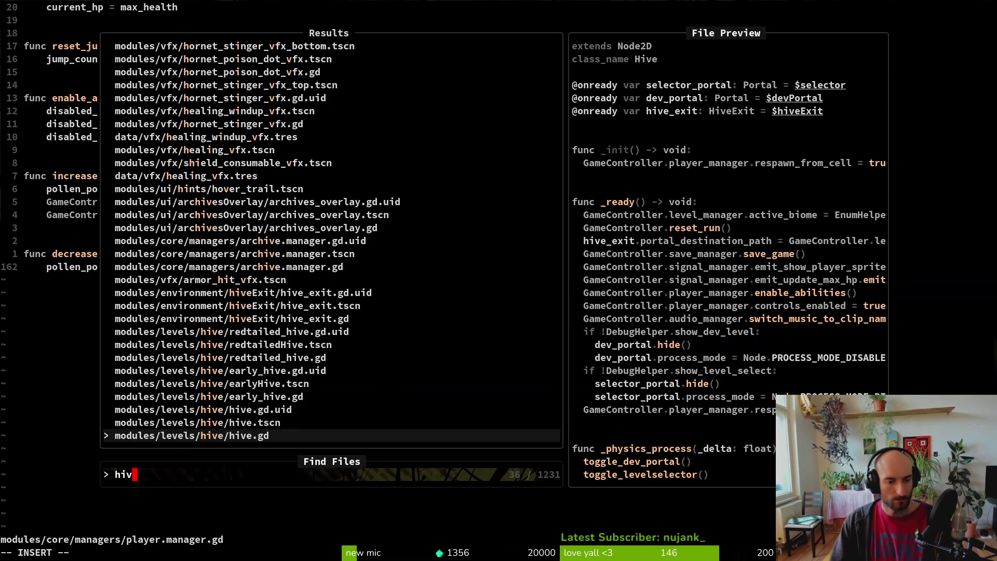
pyautogui.write('pla')
pyautogui.press('Up')
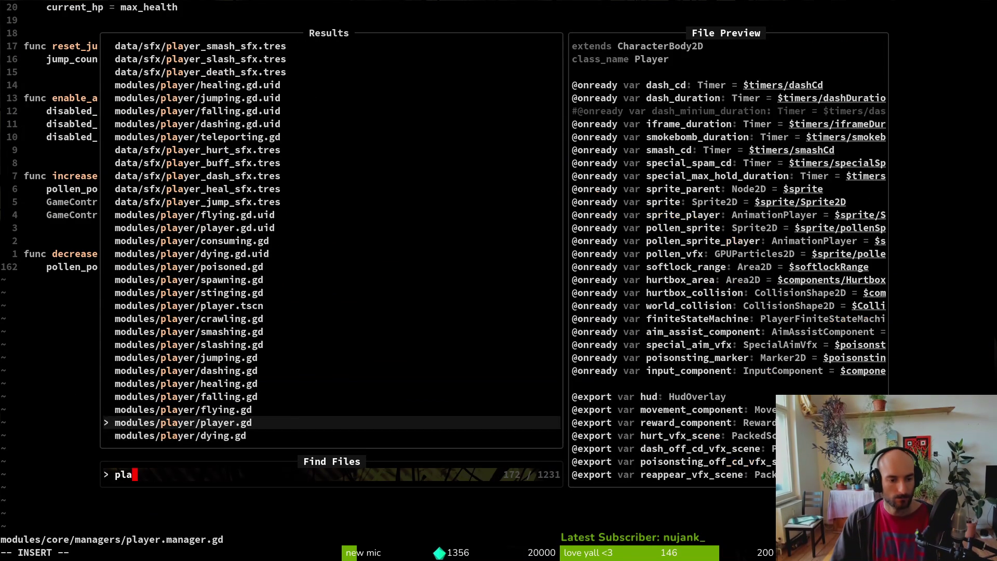
pyautogui.press('Return')
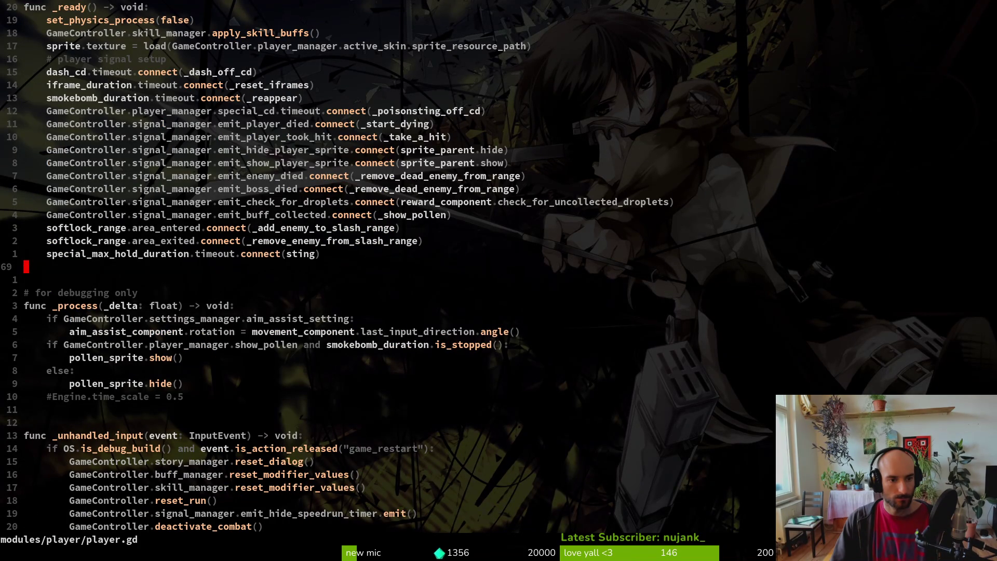
# Move through player.gd's game_restart handler to the reset_run call
pyautogui.press('j')
pyautogui.press('j')
pyautogui.press('j')
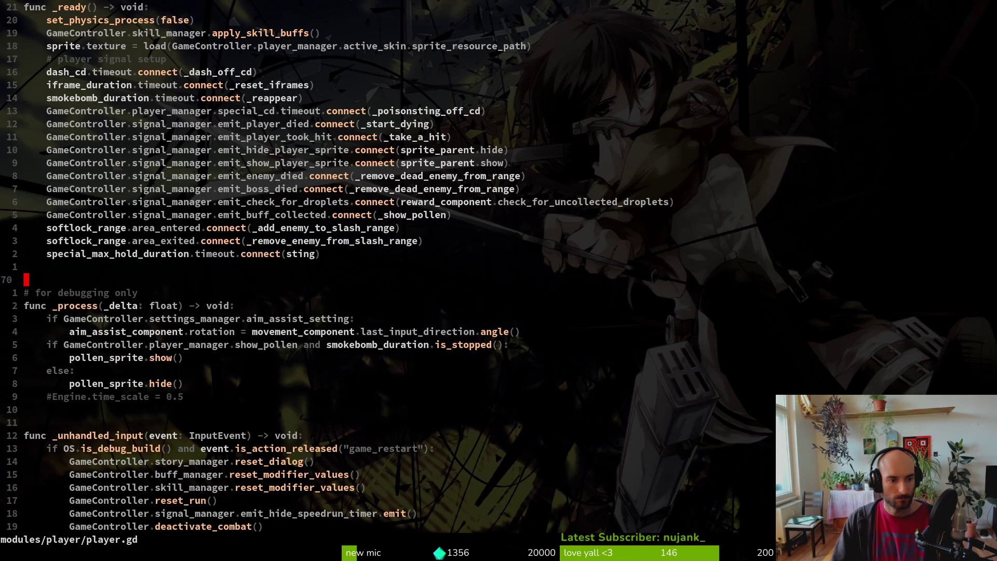
pyautogui.press('j')
pyautogui.press('j')
pyautogui.press('j')
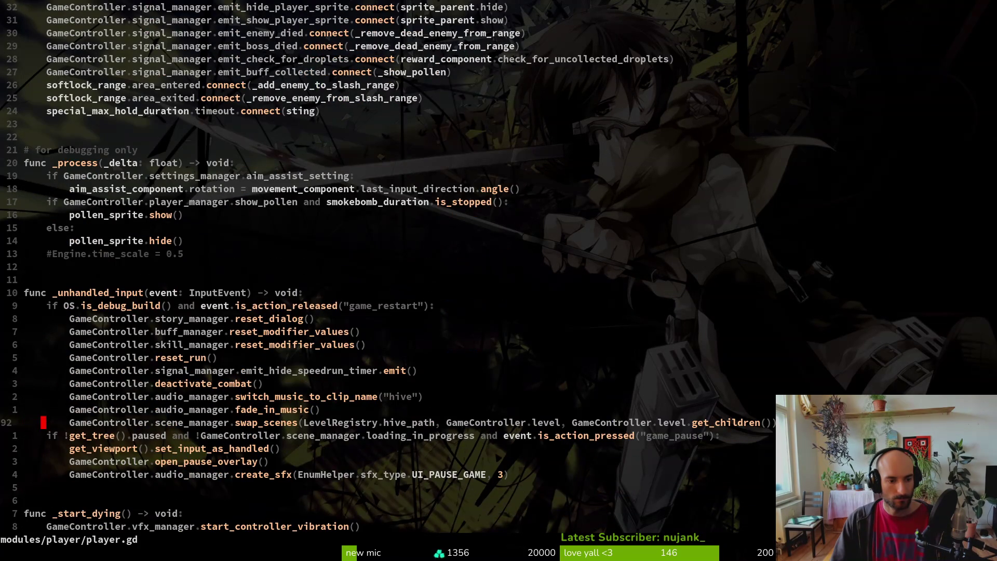
pyautogui.press('k')
pyautogui.press('k')
pyautogui.press('k')
pyautogui.press('j')
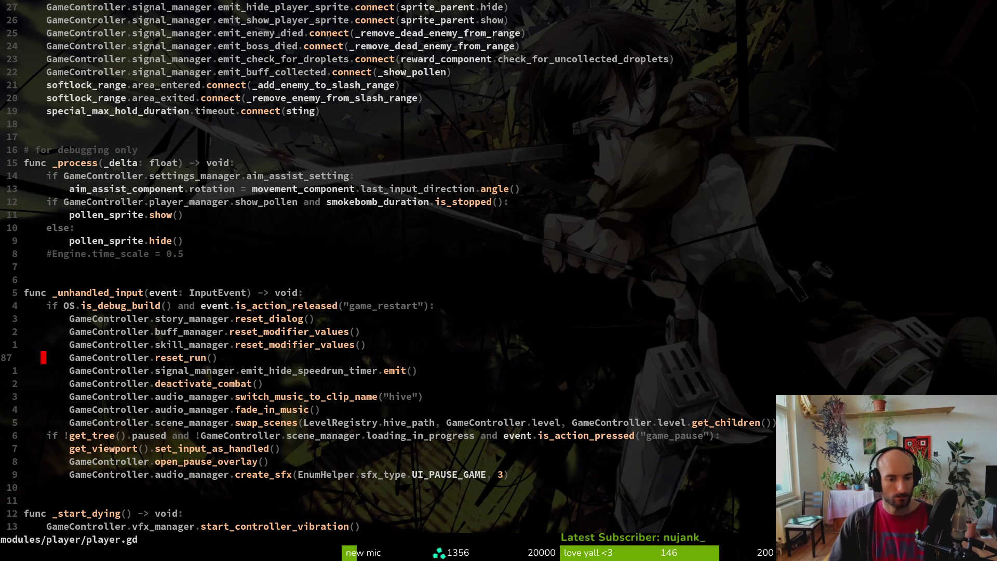
pyautogui.press('k')
pyautogui.press('k')
pyautogui.press('k')
pyautogui.press('j')
pyautogui.press('j')
pyautogui.press('k')
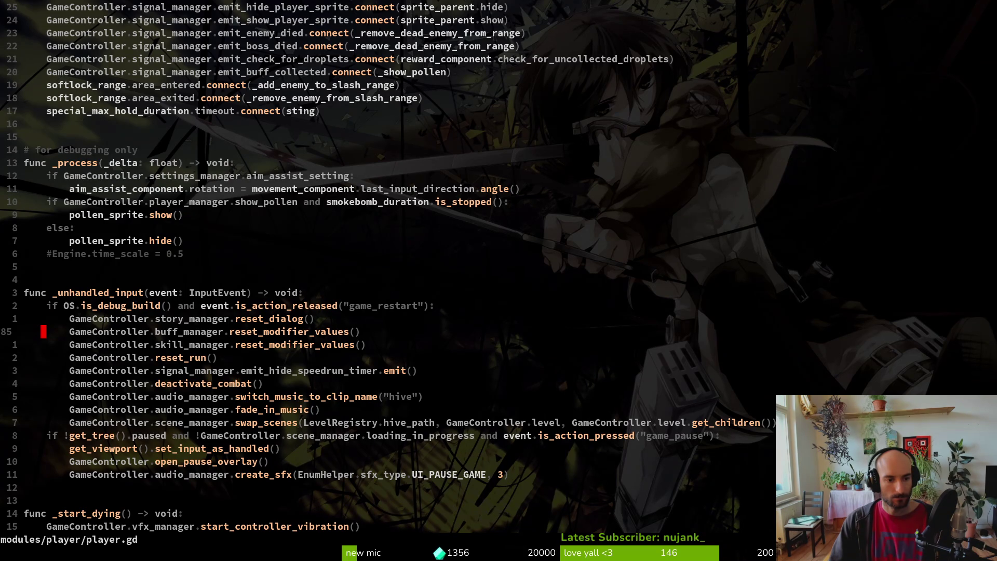
pyautogui.press('k')
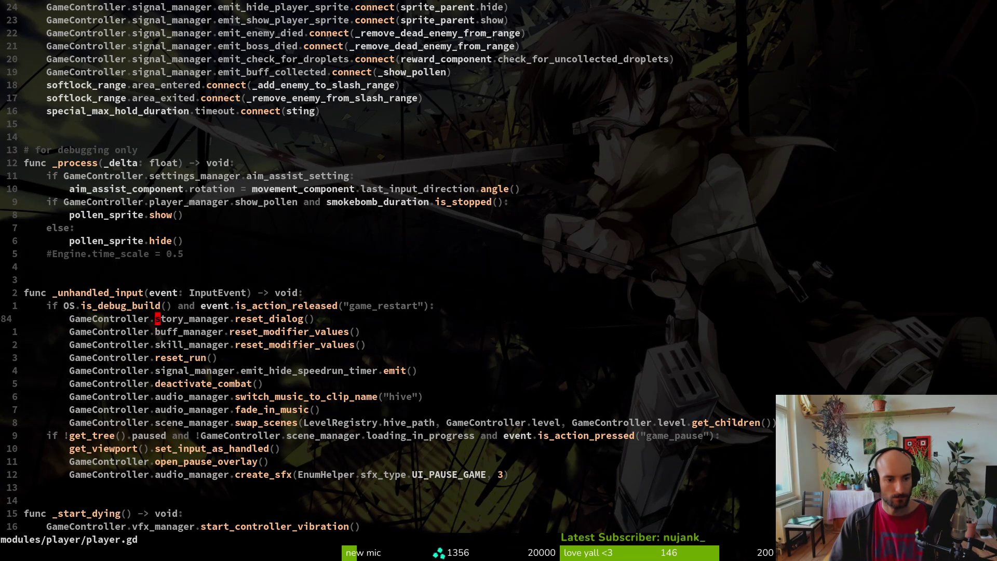
pyautogui.press('j')
pyautogui.press('j')
pyautogui.press('j')
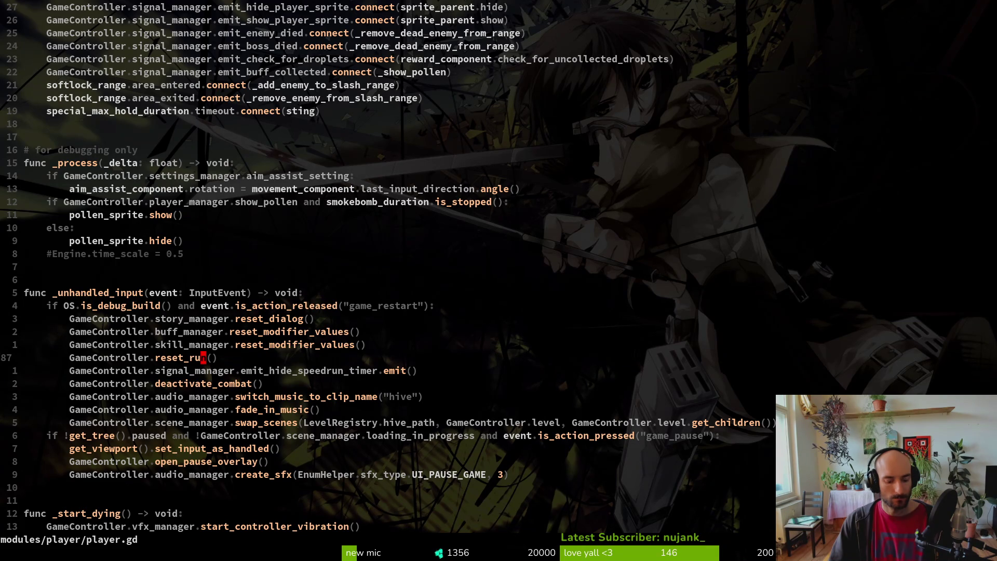
# Jump to reset_run's definition in game.controller.gd and move onto the reset_health call
pyautogui.press('g')
pyautogui.press('d')
pyautogui.press('j')
pyautogui.press('j')
pyautogui.press('j')
pyautogui.press('k')
pyautogui.press('w')
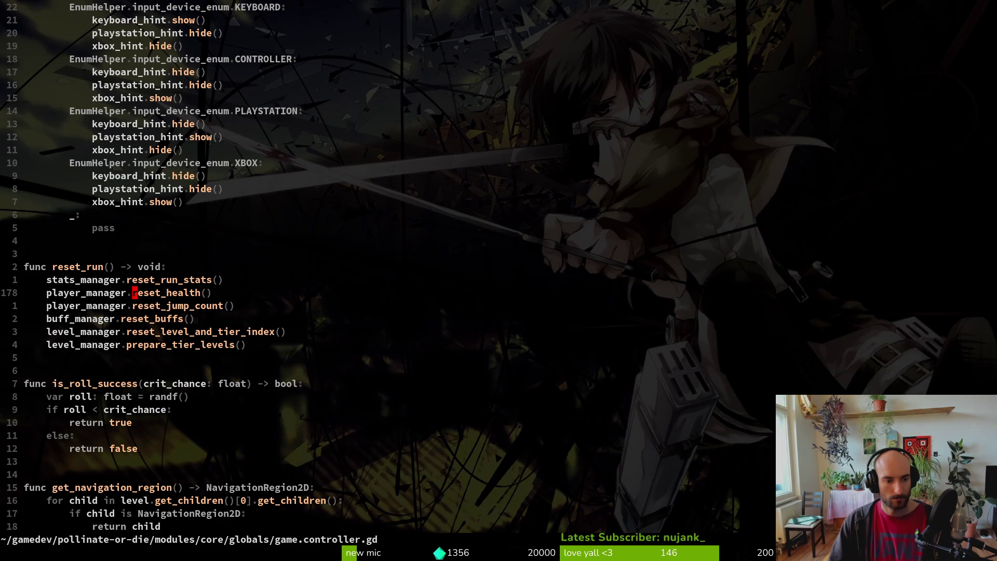
# Jump to the reset_health definition, then return to its call in reset_run
pyautogui.press('g')
pyautogui.press('d')
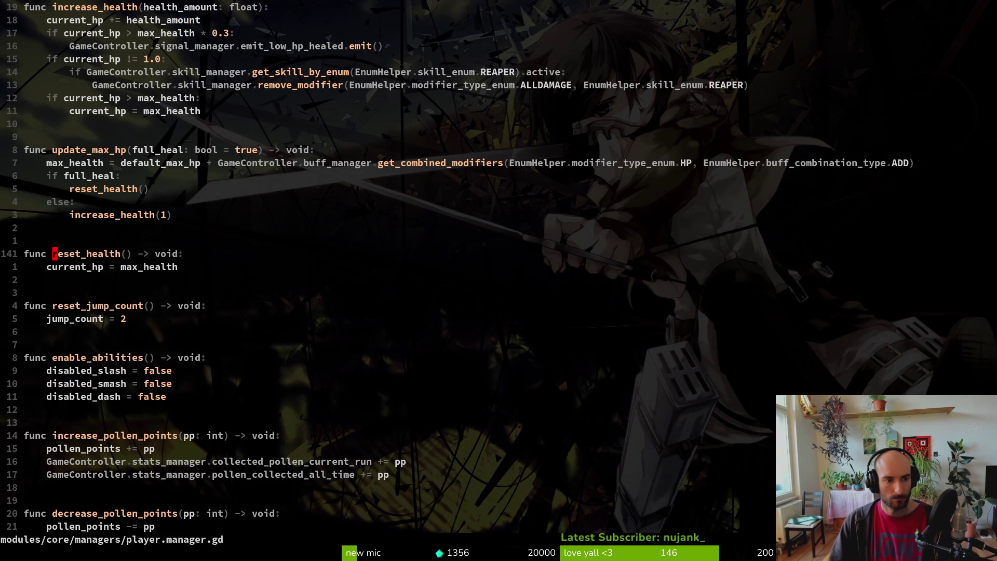
pyautogui.hotkey('ctrl', 'o')
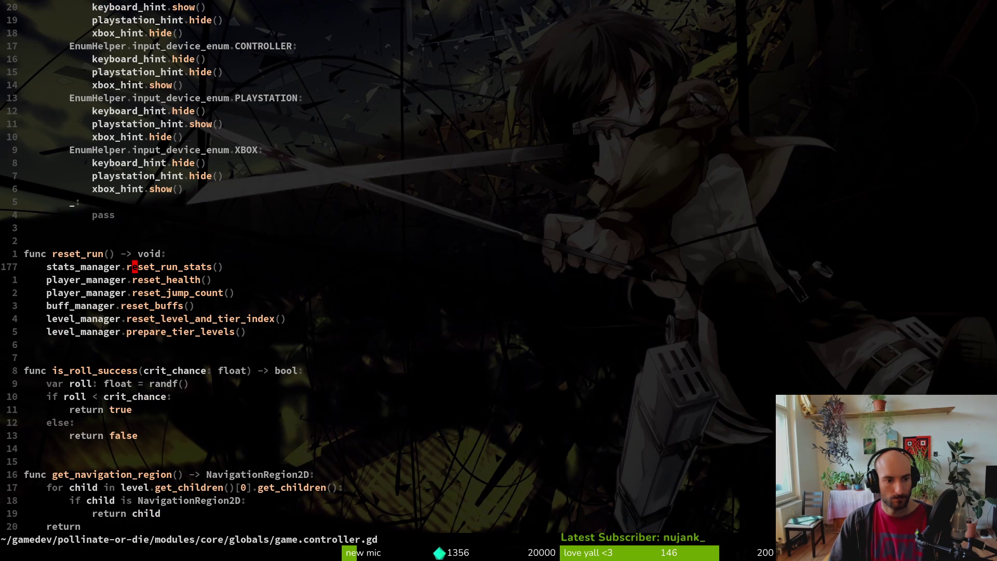
pyautogui.press('j')
pyautogui.press('k')
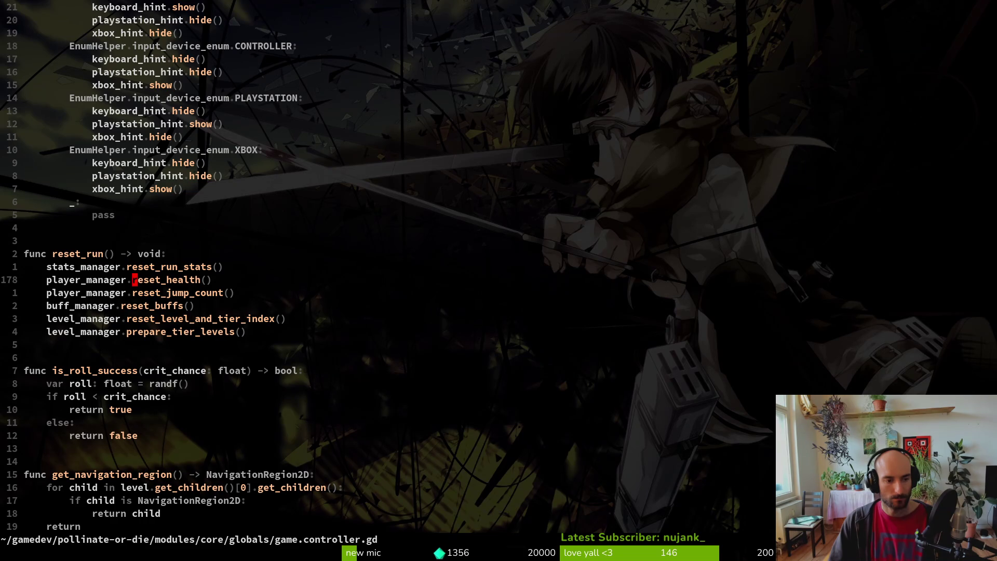
# Jump to reset_health again and scroll in 20-line steps up to the special cooldown code
pyautogui.press('g')
pyautogui.press('d')
pyautogui.press('2')
pyautogui.press('0')
pyautogui.press('j')
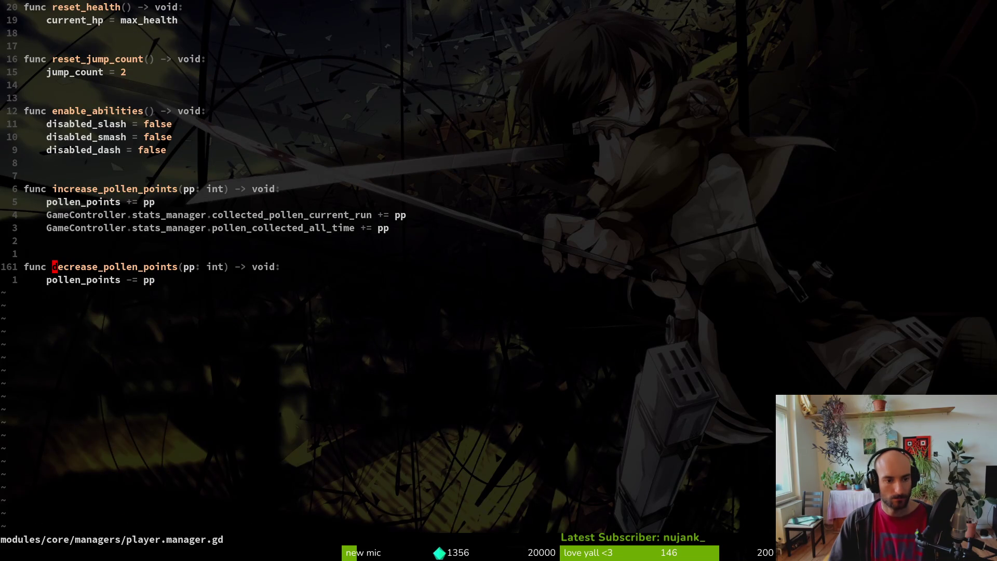
pyautogui.press('2')
pyautogui.press('0')
pyautogui.press('k')
pyautogui.press('2')
pyautogui.press('0')
pyautogui.press('k')
pyautogui.press('2')
pyautogui.press('0')
pyautogui.press('k')
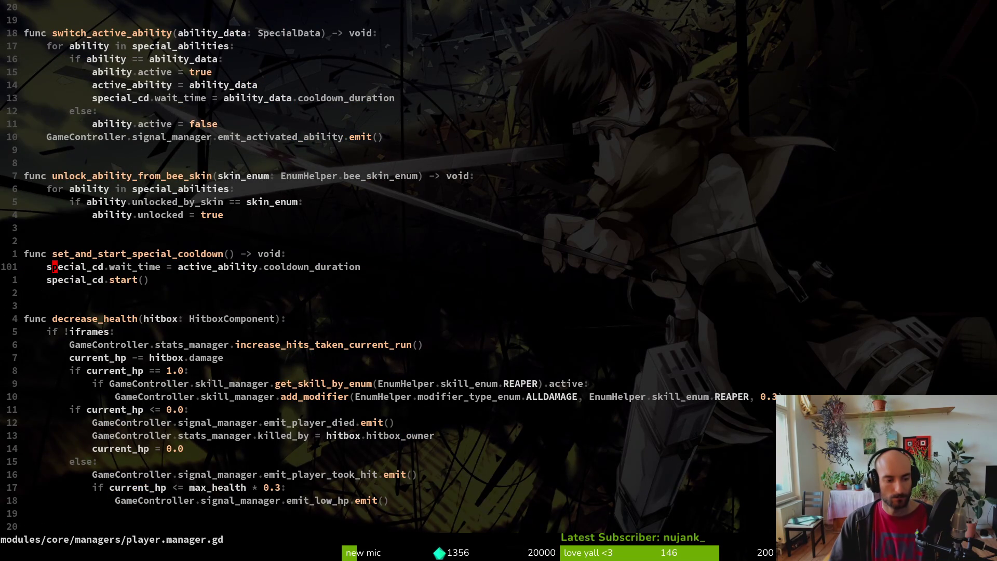
# Undo the accidental deletion in special_cd so the code stays unchanged
pyautogui.press('l')
pyautogui.press('l')
pyautogui.press('s')
pyautogui.press('Escape')
pyautogui.press('u')
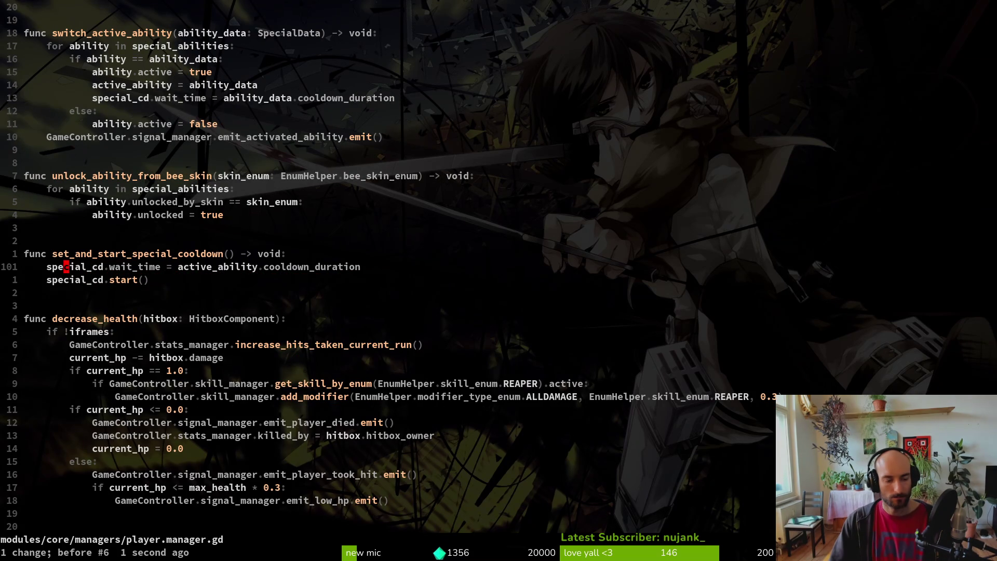
# Open the project-wide grep prompt and enter the pattern '= 5'
pyautogui.press('space')
pyautogui.press('f')
pyautogui.press('g')
pyautogui.press('BackSpace')
pyautogui.write('=')
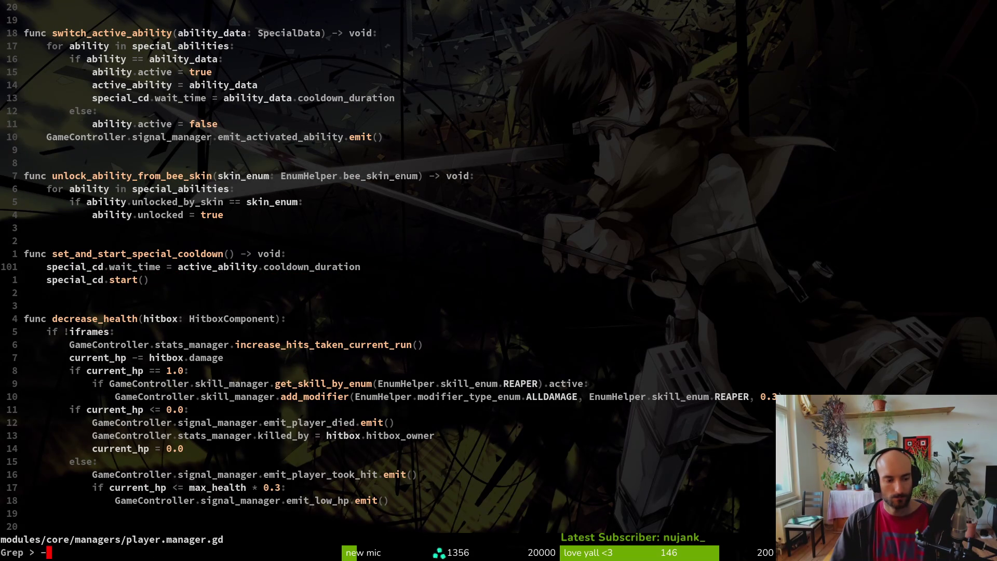
pyautogui.write(' 5')
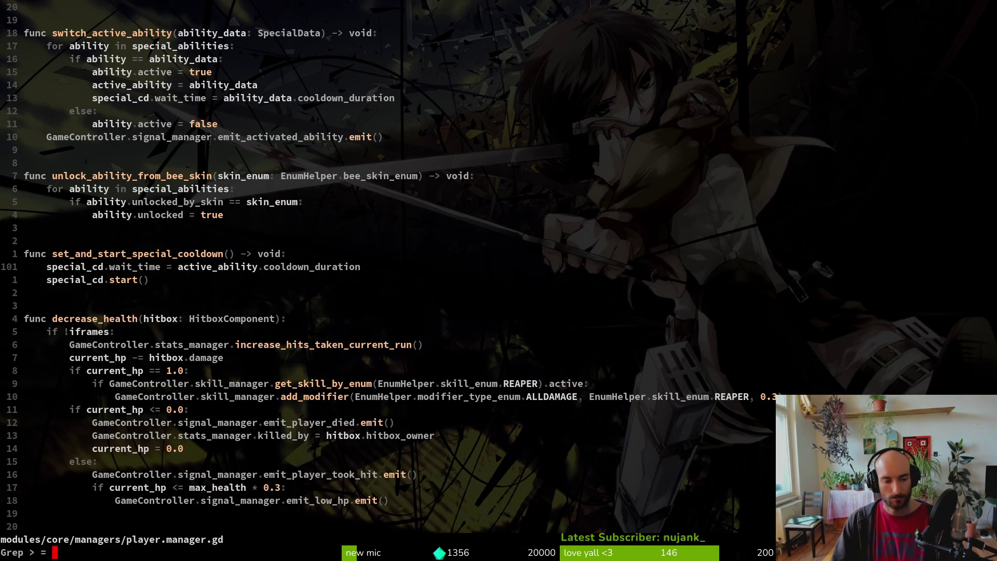
# Run the '= 5' grep and browse its 115 matches, including the spider data and dashing.gd
pyautogui.press('Return')
pyautogui.press('Up')
pyautogui.press('Up')
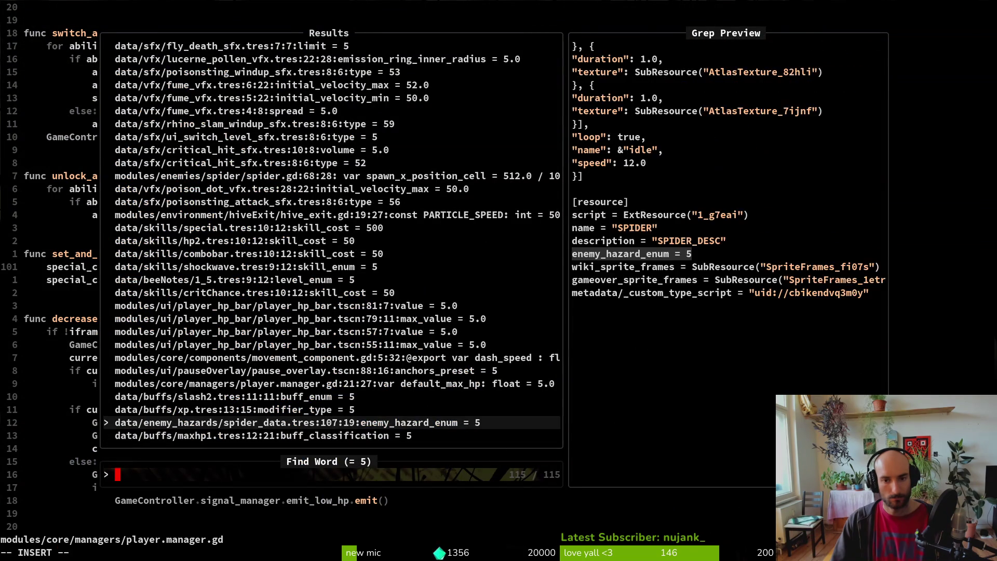
pyautogui.press('Down')
pyautogui.press('Down')
pyautogui.press('Down')
pyautogui.press('Down')
pyautogui.press('Down')
pyautogui.press('Down')
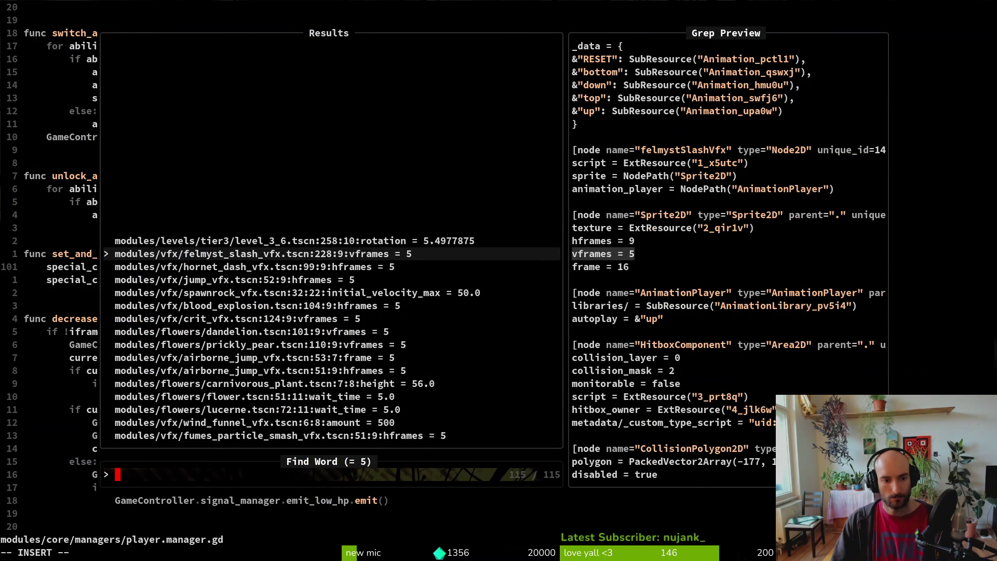
pyautogui.press('Down')
pyautogui.press('Up')
pyautogui.press('Up')
pyautogui.press('Down')
pyautogui.press('Up')
pyautogui.press('Down')
pyautogui.press('Down')
pyautogui.press('Down')
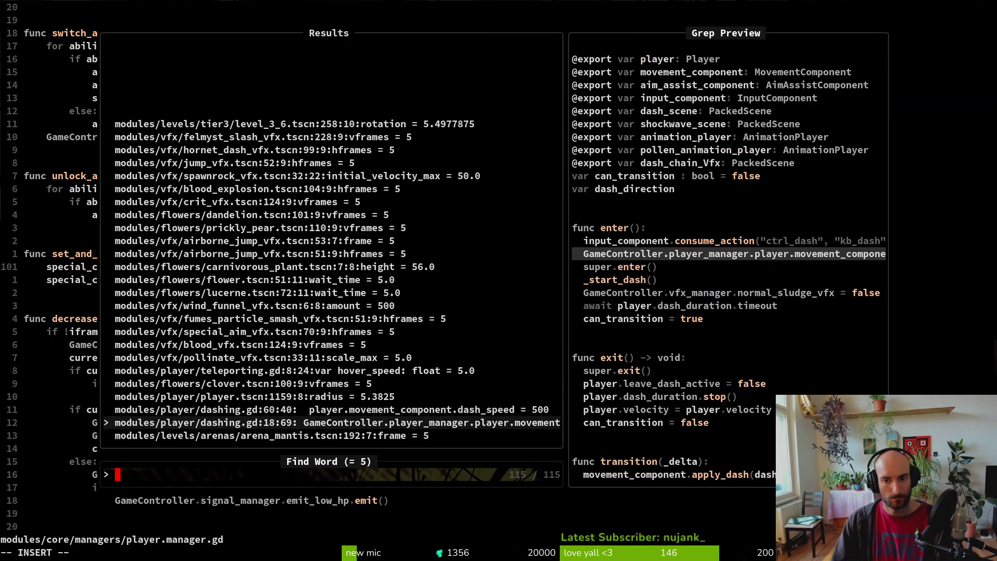
pyautogui.press('Down')
pyautogui.press('Down')
pyautogui.press('Down')
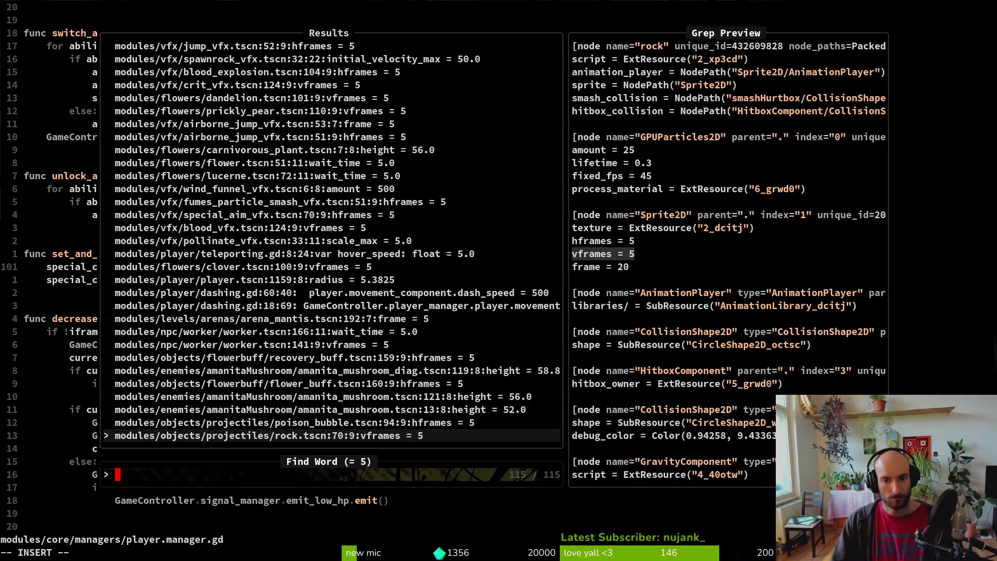
pyautogui.press('Down')
pyautogui.press('Down')
pyautogui.press('Down')
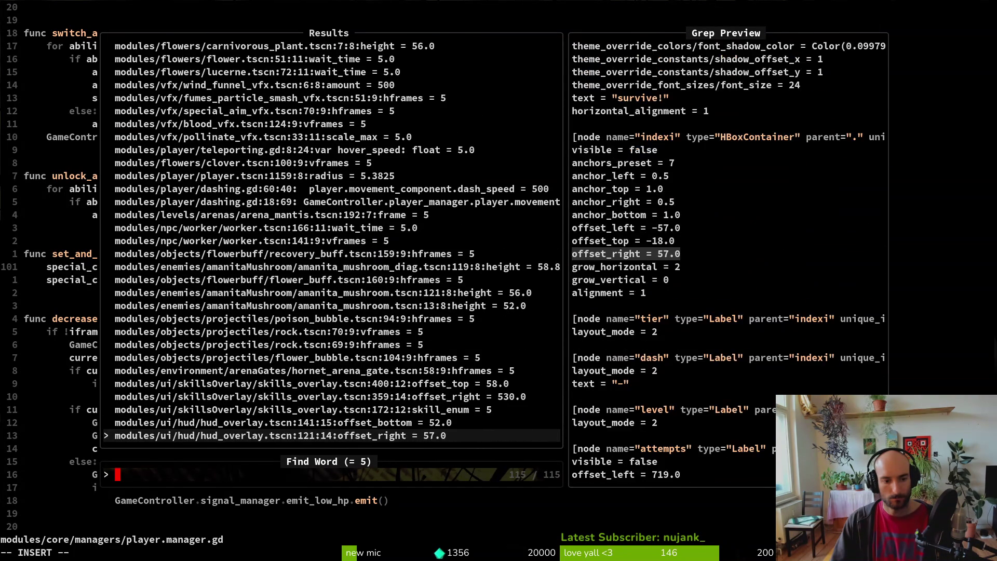
pyautogui.press('Down')
pyautogui.press('Down')
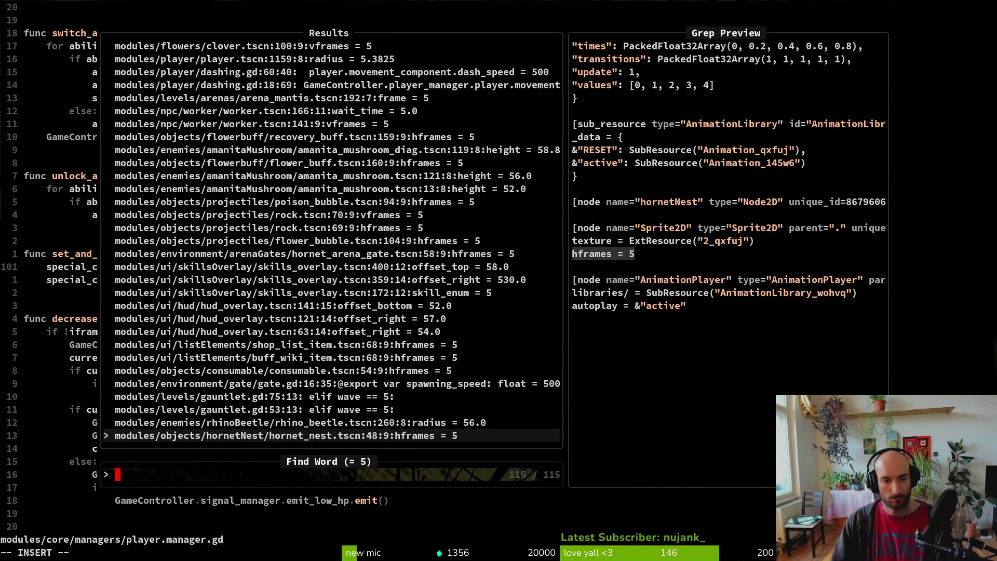
pyautogui.press('Down')
pyautogui.press('Down')
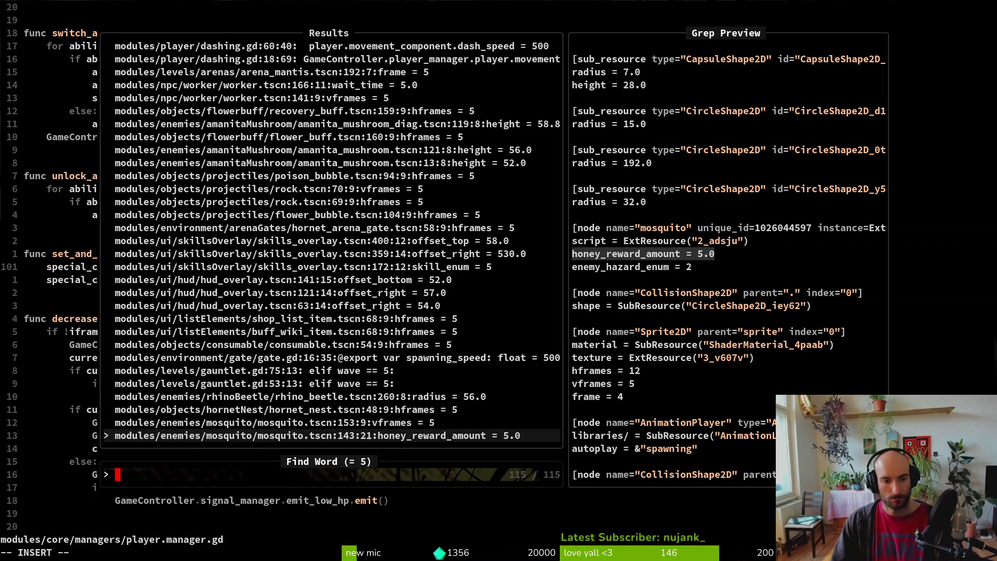
pyautogui.press('Down')
pyautogui.press('Down')
pyautogui.press('Down')
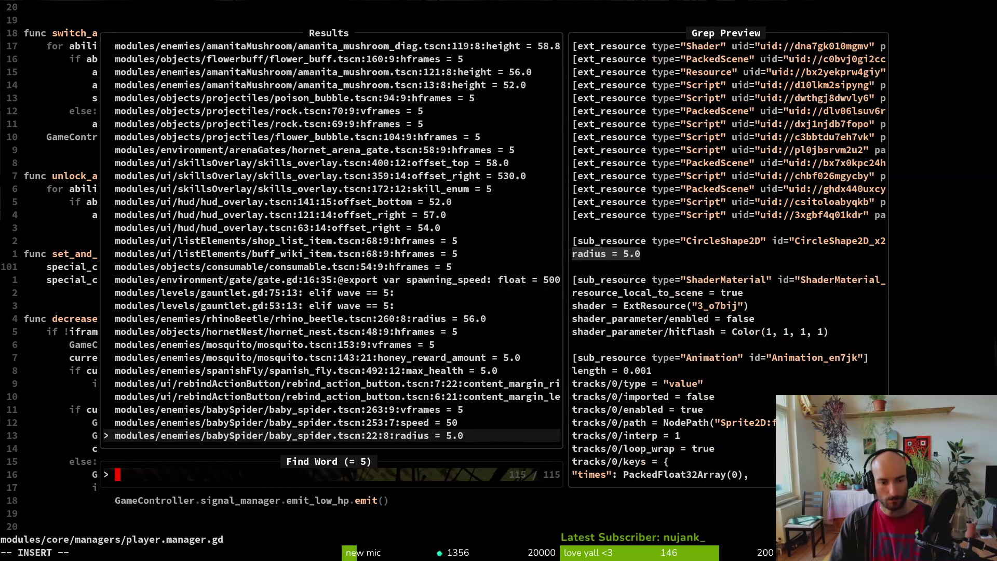
pyautogui.press('Down')
pyautogui.press('Down')
pyautogui.press('Down')
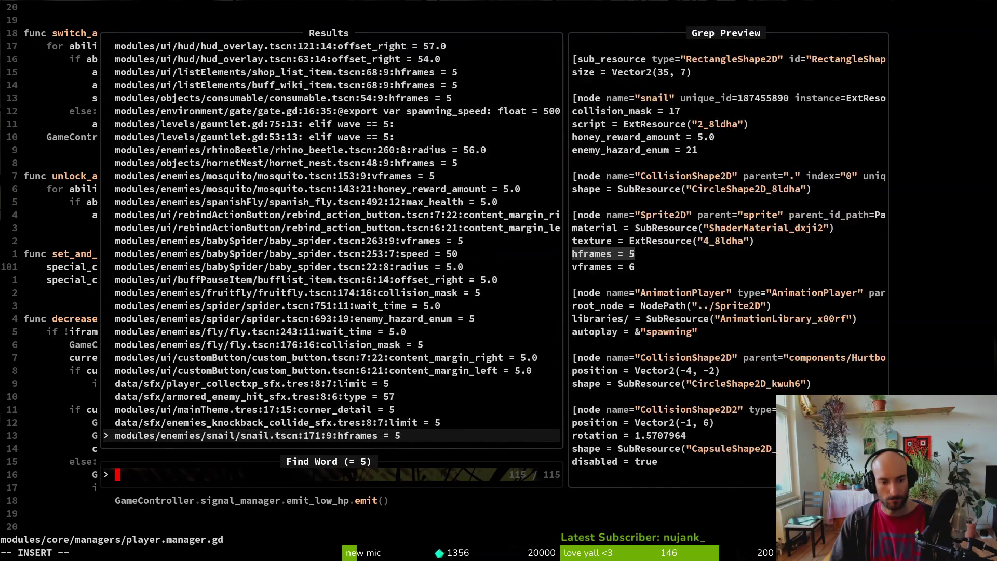
pyautogui.press('Down')
pyautogui.press('Down')
pyautogui.press('Down')
pyautogui.press('Down')
pyautogui.press('Down')
pyautogui.press('Down')
pyautogui.press('Down')
pyautogui.press('Down')
pyautogui.press('Down')
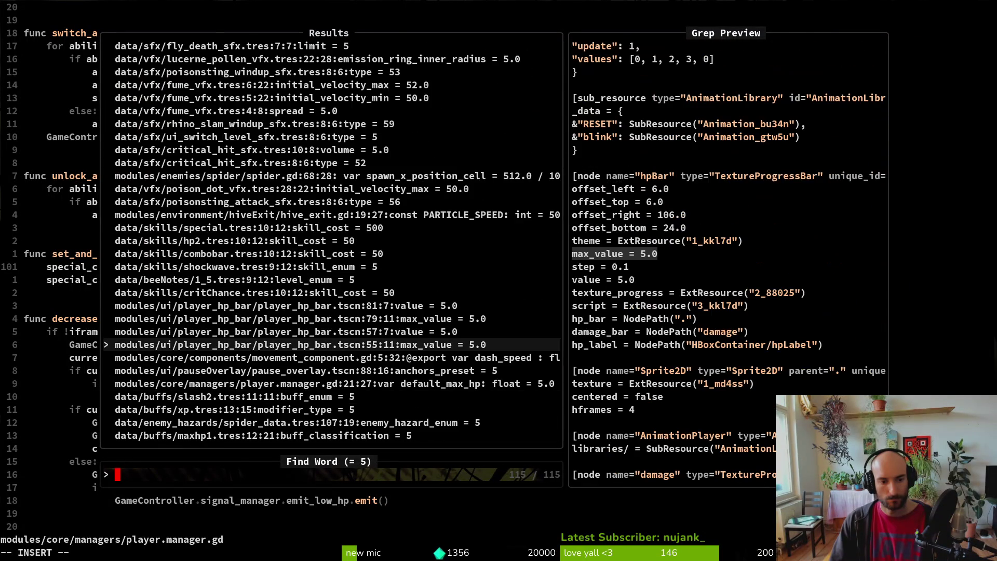
# Open player_hp_bar.tscn at line 81, its 'value = 5.0' line
pyautogui.press('Down')
pyautogui.press('Up')
pyautogui.press('Up')
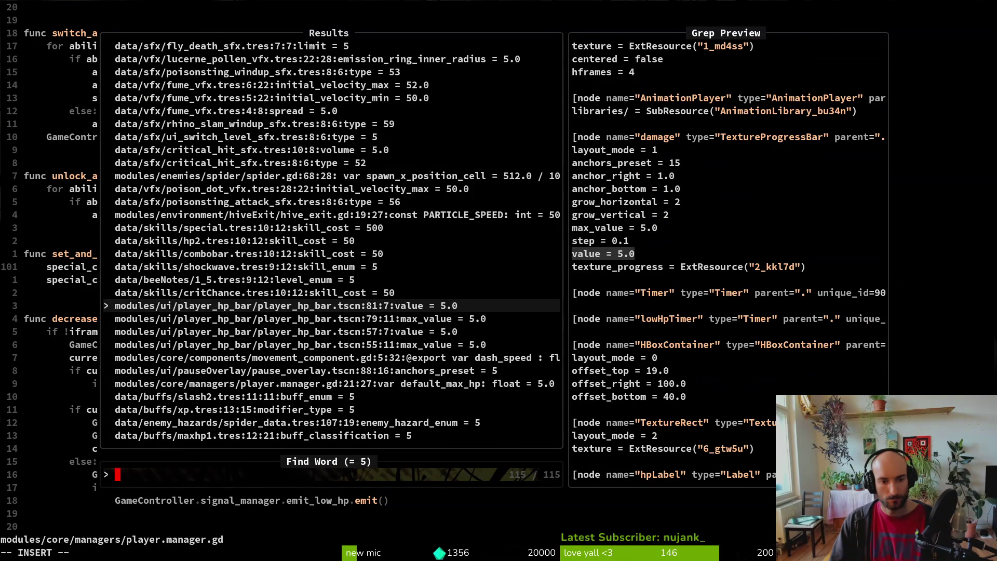
pyautogui.press('Return')
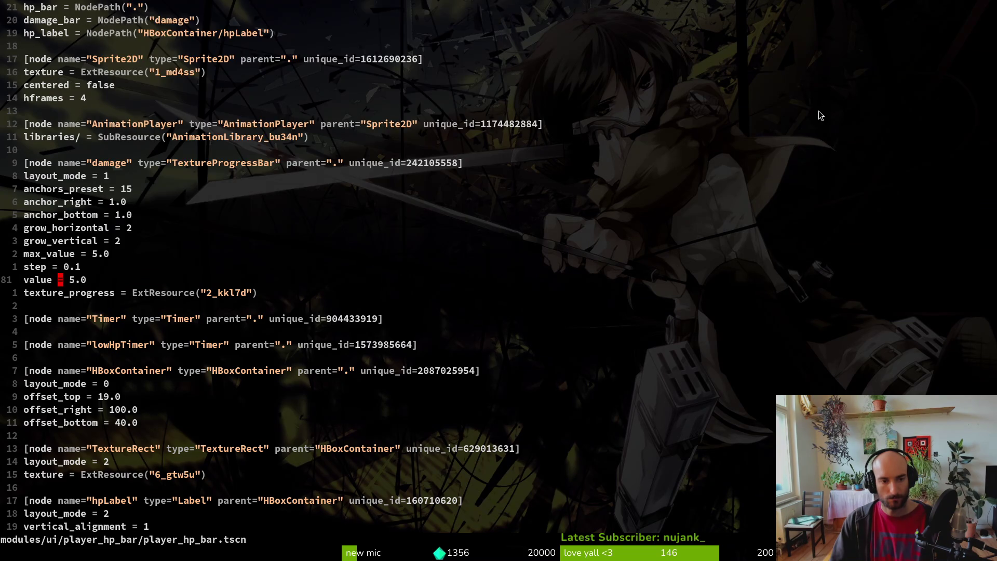
# Quick-open the player_hp_bar.tscn scene in Godot
pyautogui.hotkey('alt', 'Tab')
pyautogui.hotkey('alt', 'shift', 'o')
pyautogui.write('playerhp')
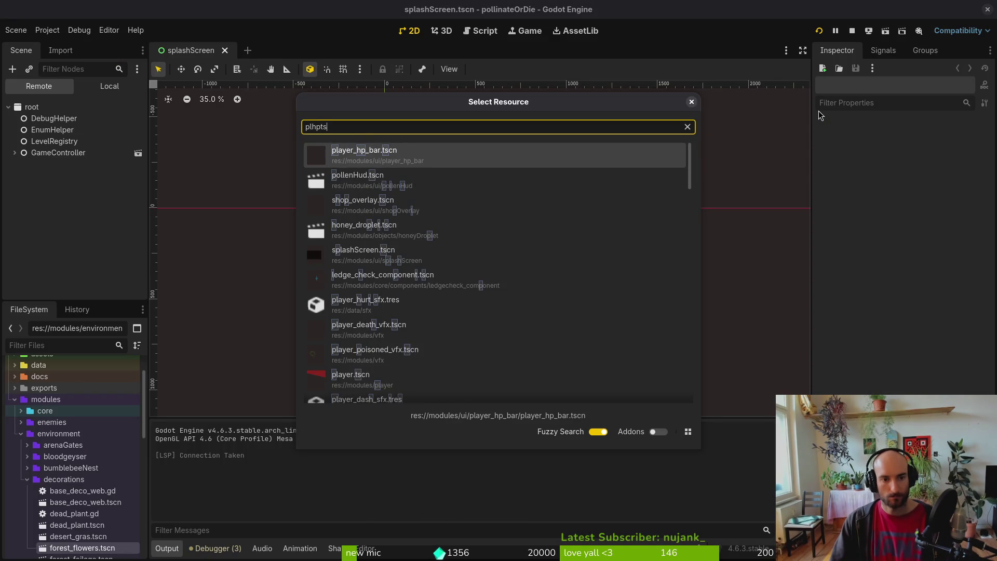
pyautogui.press('Return')
# Inspect the damage, HBoxContainer, hpLabel, TextureRect and hpBar nodes in the Local scene tree
pyautogui.click(109, 85)
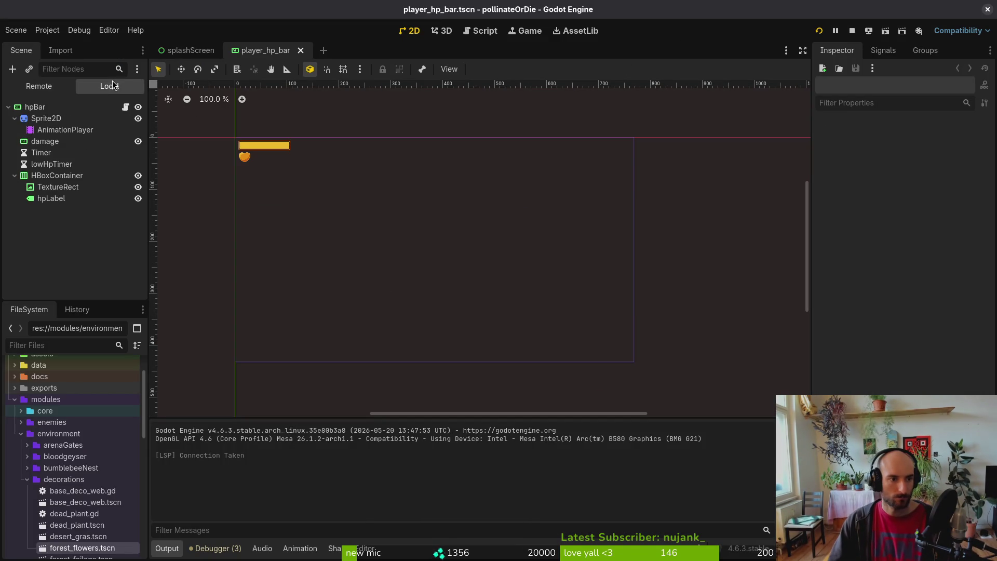
pyautogui.click(44, 142)
pyautogui.click(52, 175)
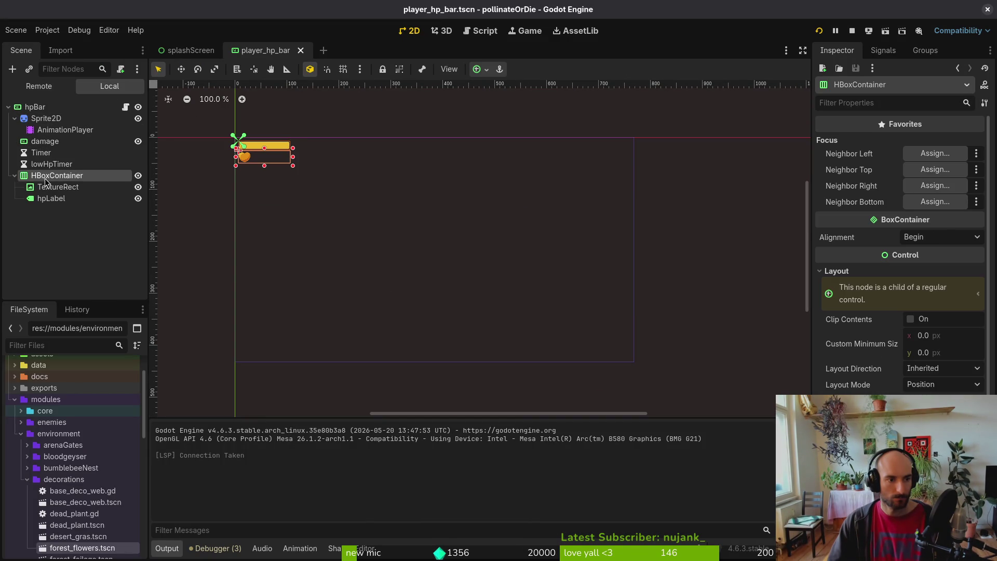
pyautogui.click(53, 200)
pyautogui.click(56, 190)
pyautogui.click(44, 141)
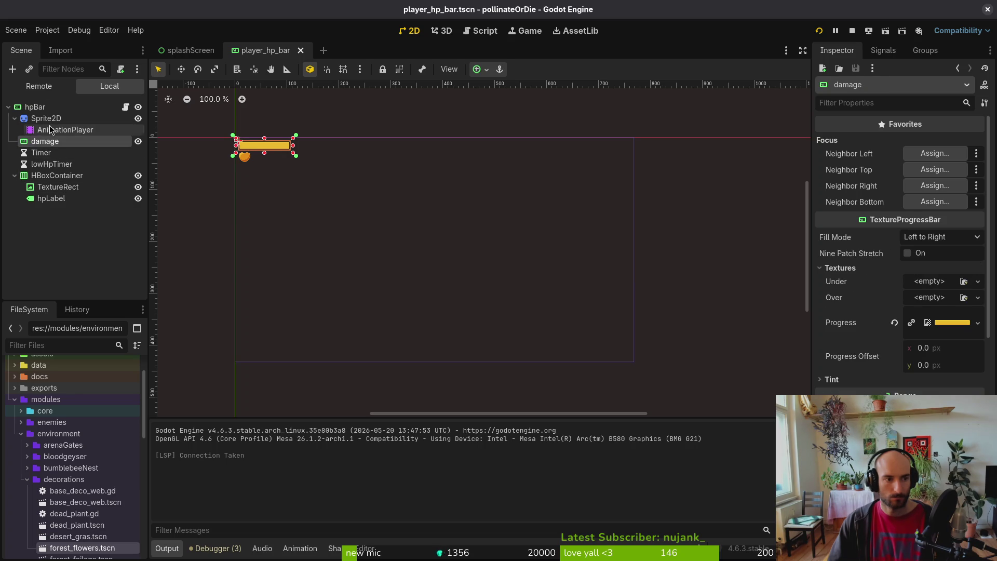
pyautogui.click(14, 118)
pyautogui.click(33, 107)
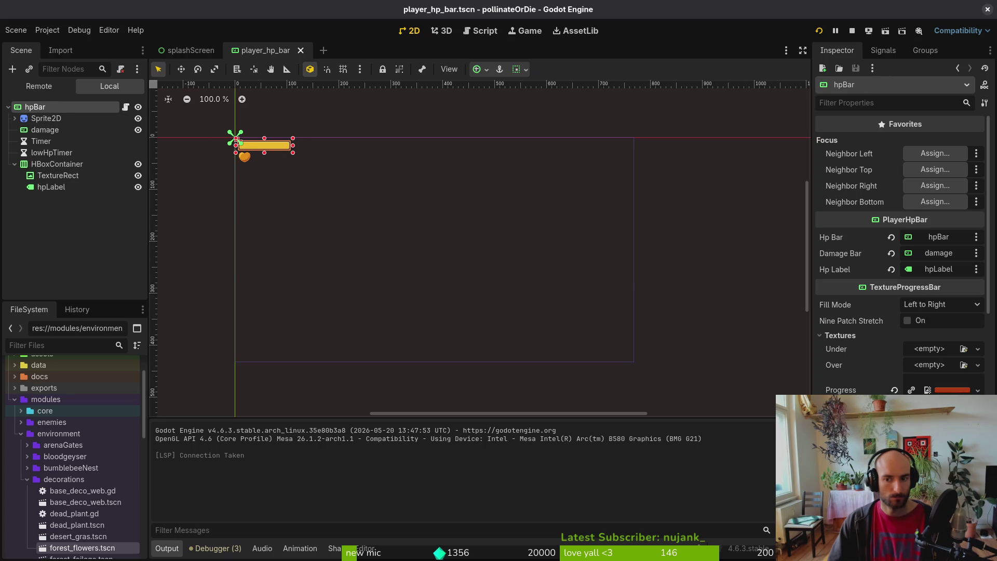
# Reset the hpBar's Max Value, then undo it to keep 5.0
pyautogui.scroll(-4, 944, 383)
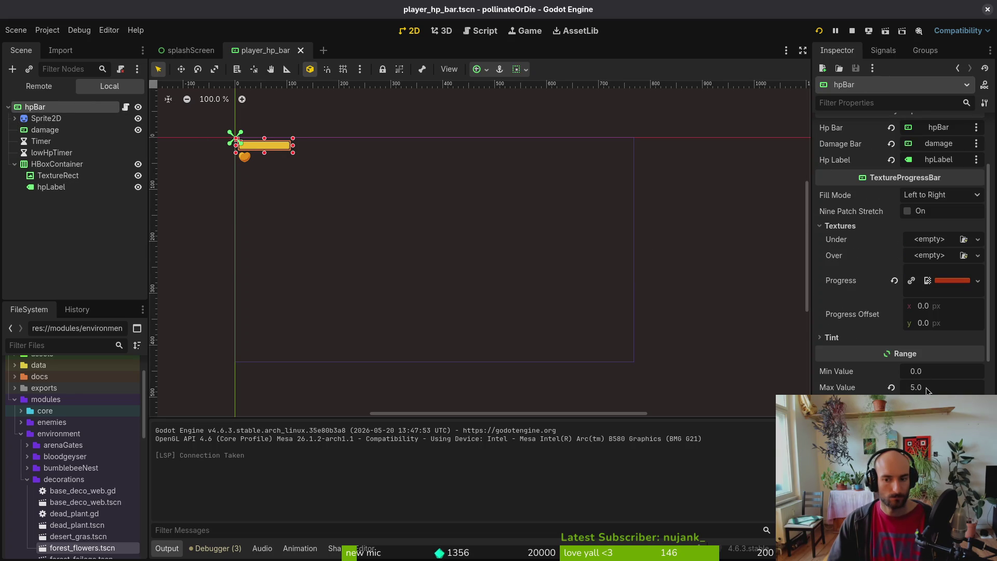
pyautogui.click(891, 388)
pyautogui.hotkey('ctrl', 'z')
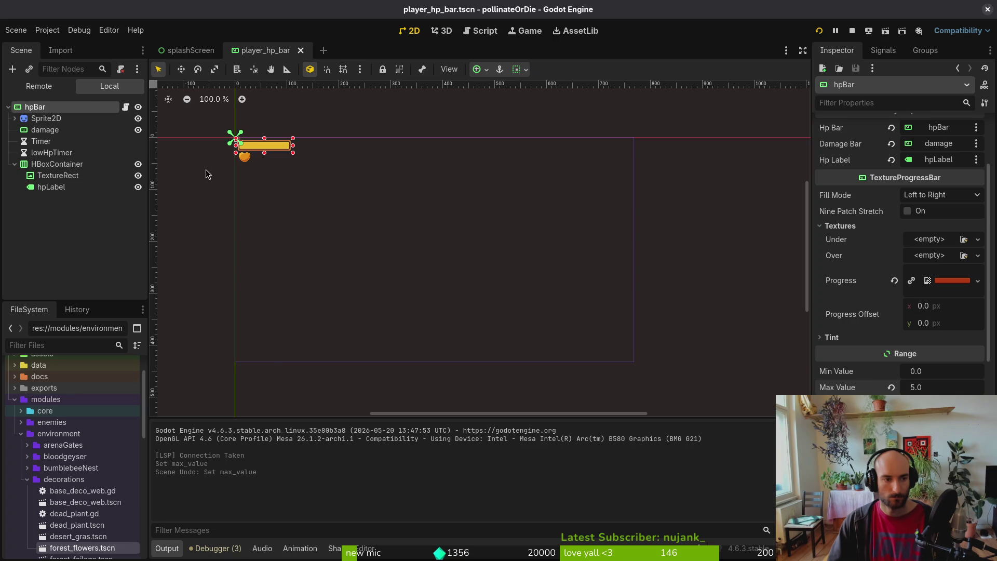
pyautogui.hotkey('alt', 'Tab')
# Open player_hp_bar.gd through Find Files with the query 'pbar'
pyautogui.press('space')
pyautogui.press('f')
pyautogui.press('f')
pyautogui.write('hpbar')
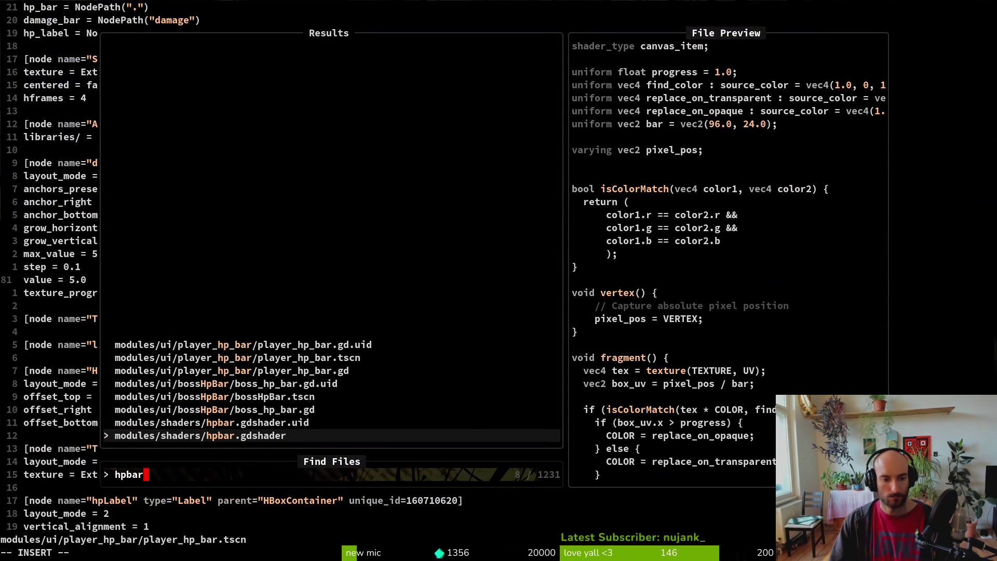
pyautogui.press('Up')
pyautogui.press('Up')
pyautogui.press('Up')
pyautogui.press('Up')
pyautogui.press('Return')
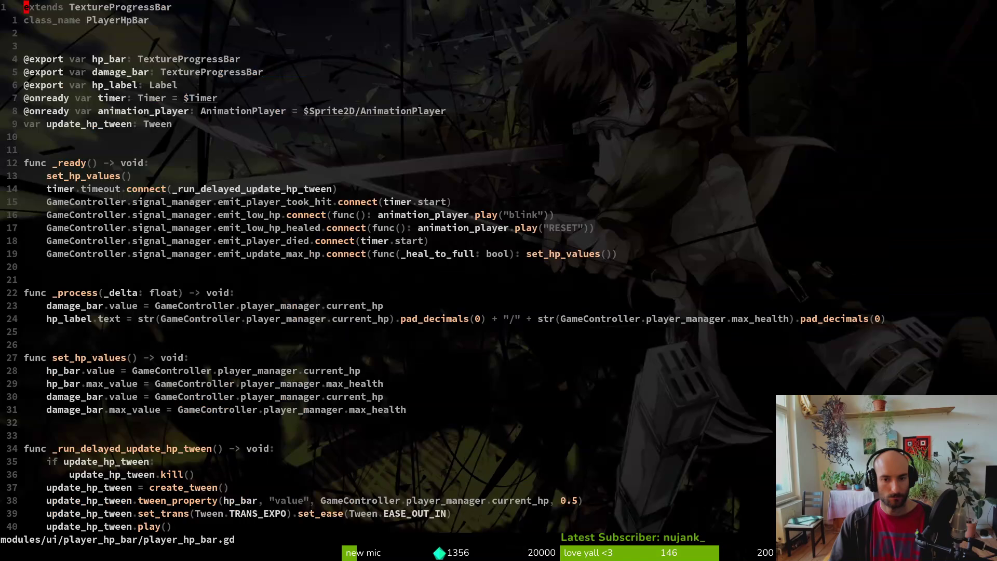
# Review set_hp_values, toggle buffers to player_hp_bar.tscn, and bring up the file finder again
pyautogui.scroll(-5, 443, 307)
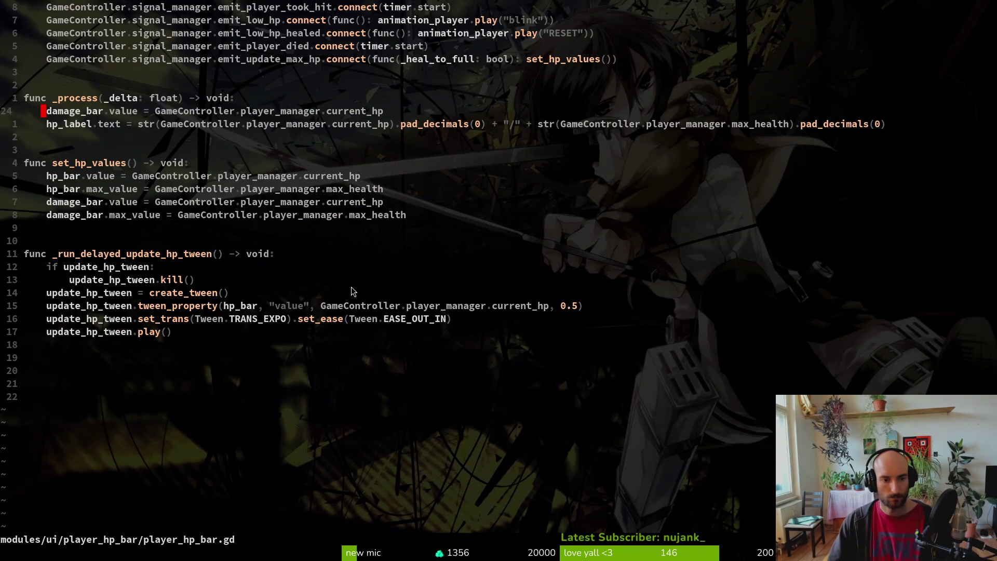
pyautogui.scroll(3, 378, 253)
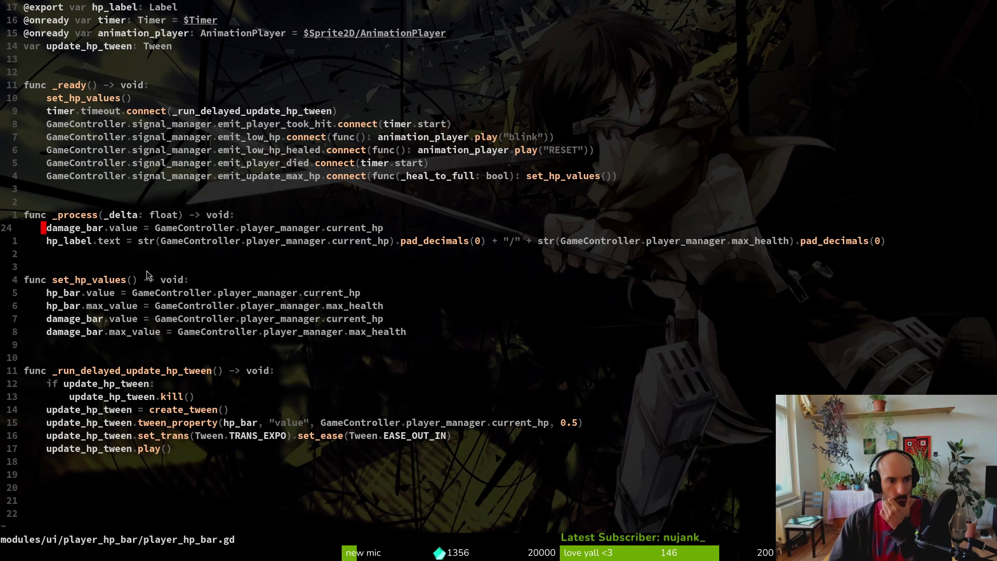
pyautogui.click(101, 280)
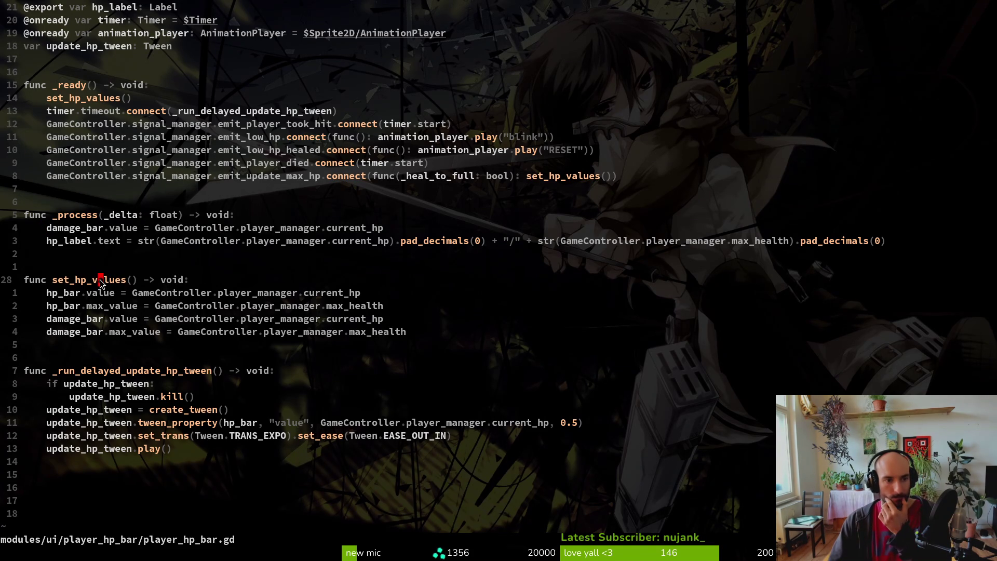
pyautogui.scroll(2, 273, 332)
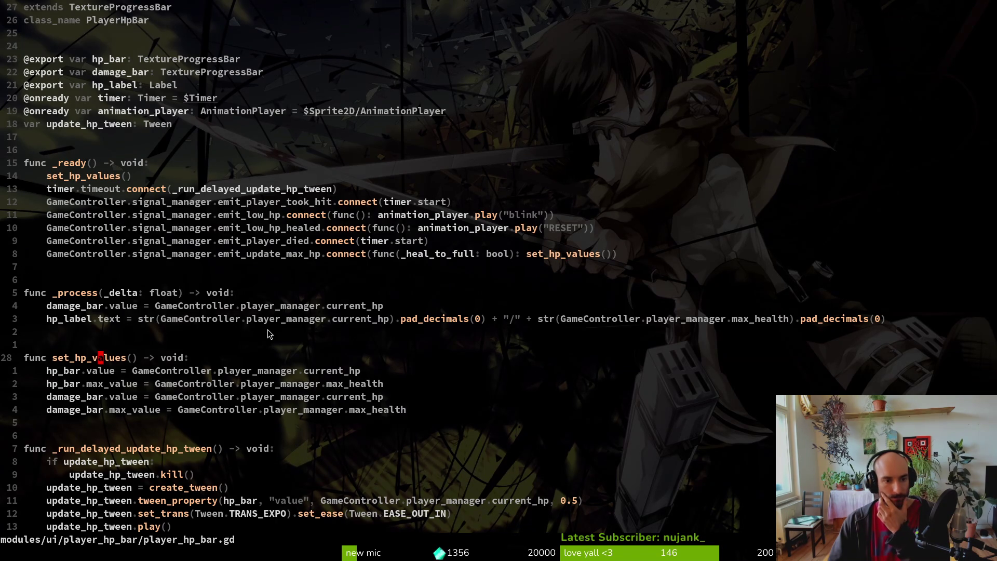
pyautogui.press('k')
pyautogui.press('k')
pyautogui.press('k')
pyautogui.press('k')
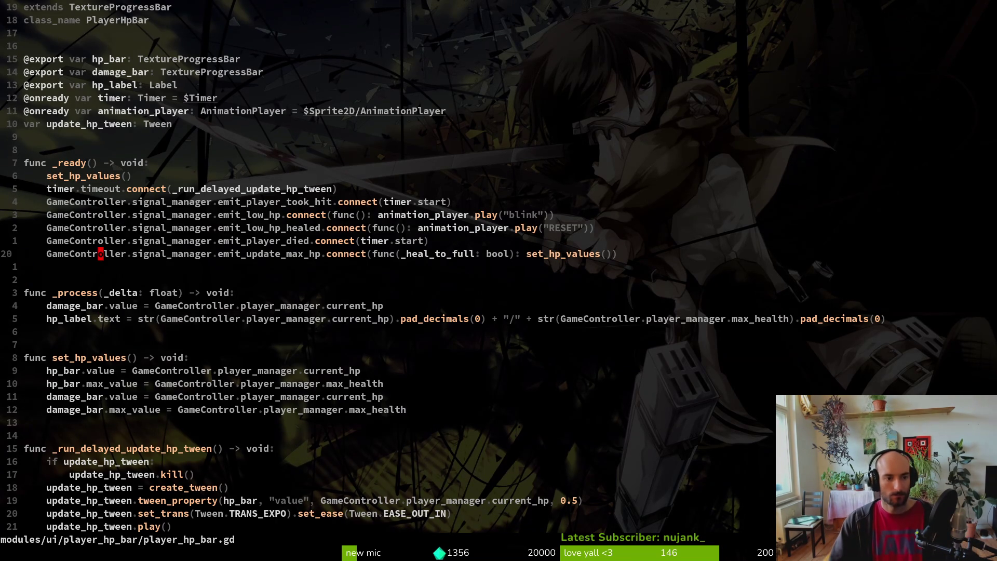
pyautogui.hotkey('ctrl', '6')
pyautogui.hotkey('ctrl', '6')
pyautogui.press('space')
pyautogui.press('f')
pyautogui.press('f')
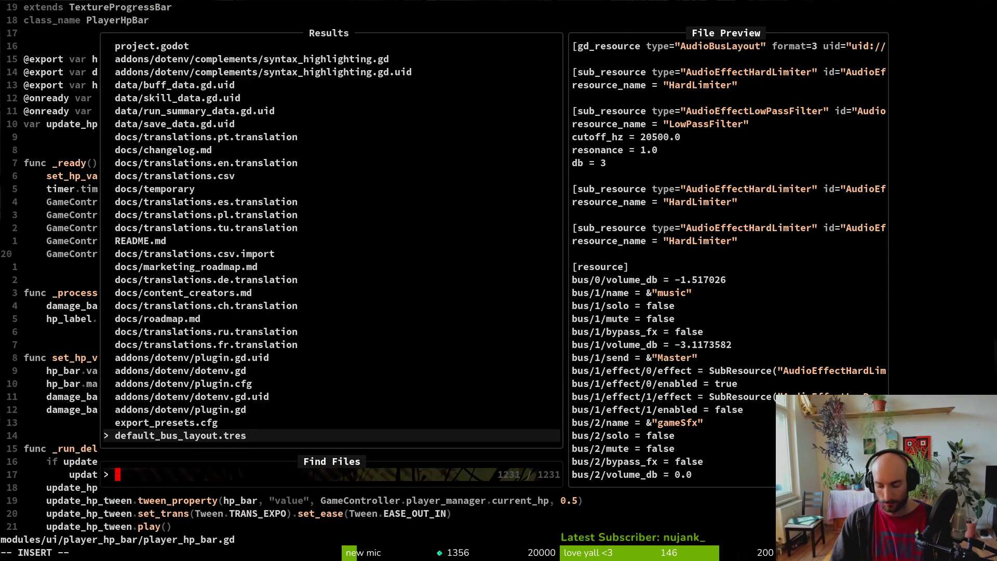
# Open game.controller.gd and jump to the reset_health definition in player.manager.gd
pyautogui.write('gamcontr')
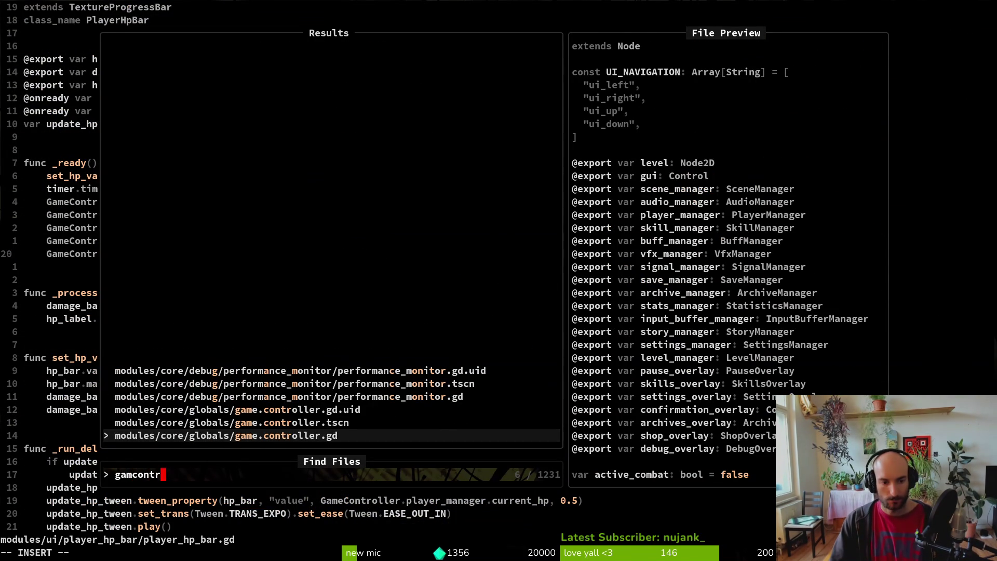
pyautogui.press('Return')
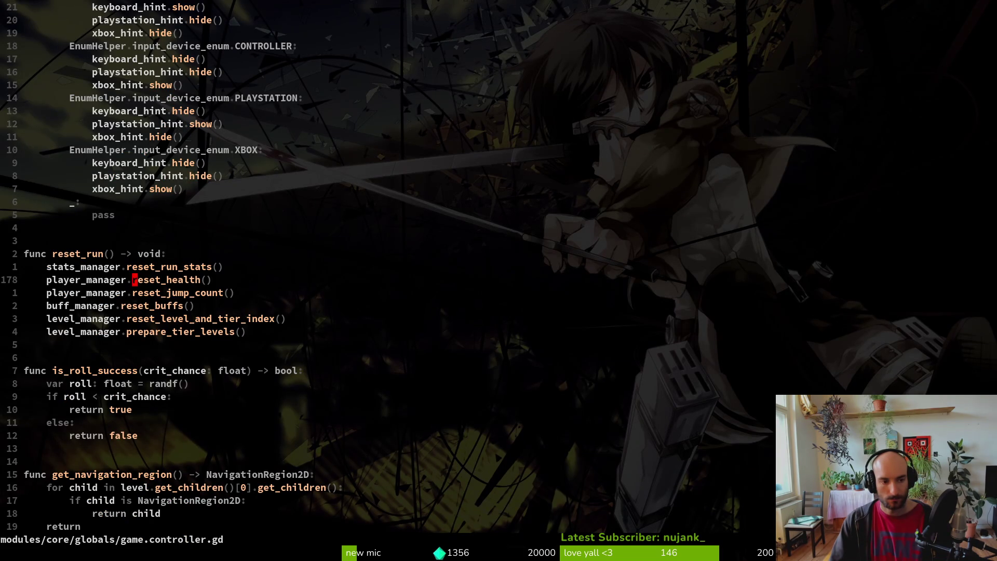
pyautogui.press('g')
pyautogui.press('d')
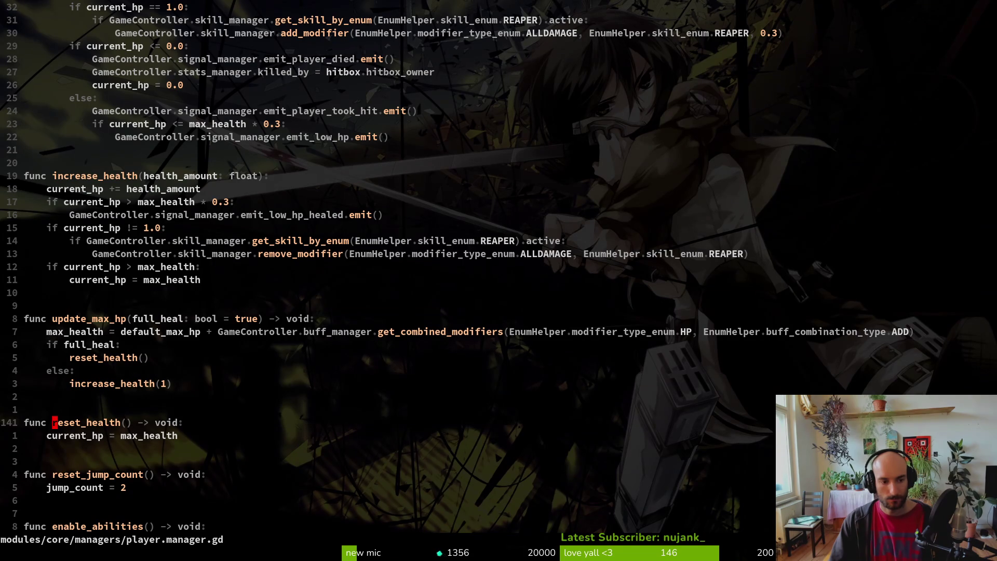
pyautogui.hotkey('alt', 'Tab')
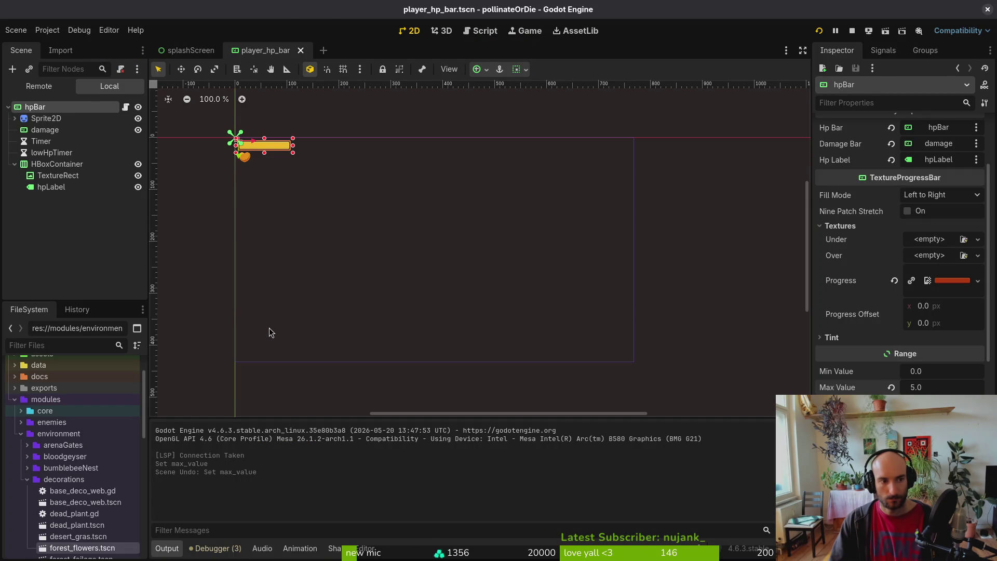
pyautogui.hotkey('alt', 'Tab')
# Reopen player_hp_bar.gd with Find Files 'pbar' and move to the set_hp_values call
pyautogui.press('space')
pyautogui.press('f')
pyautogui.press('f')
pyautogui.write('hpbar')
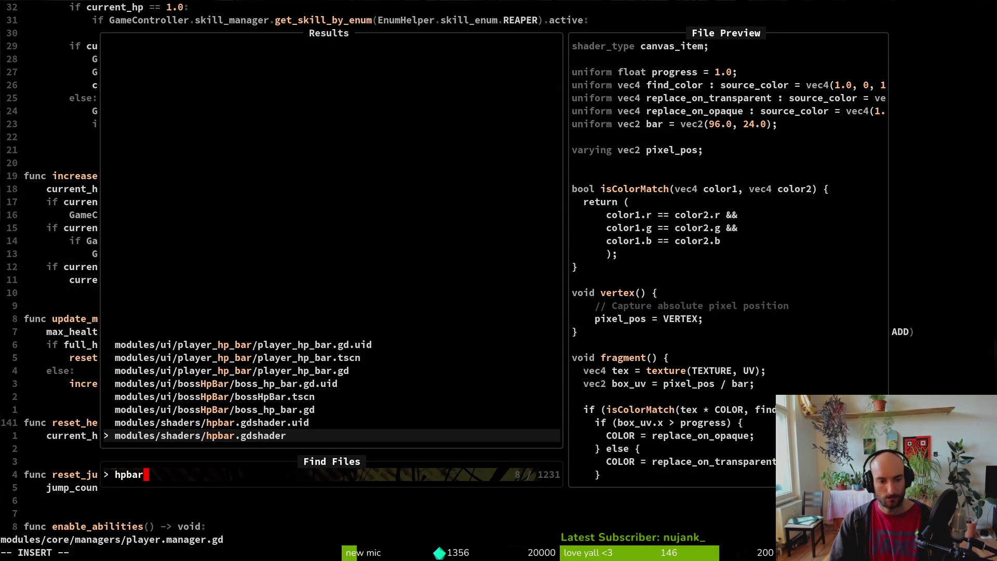
pyautogui.press('Up')
pyautogui.press('Up')
pyautogui.press('Up')
pyautogui.press('Return')
pyautogui.press('k')
pyautogui.press('k')
pyautogui.press('j')
pyautogui.press('j')
pyautogui.press('j')
pyautogui.press('j')
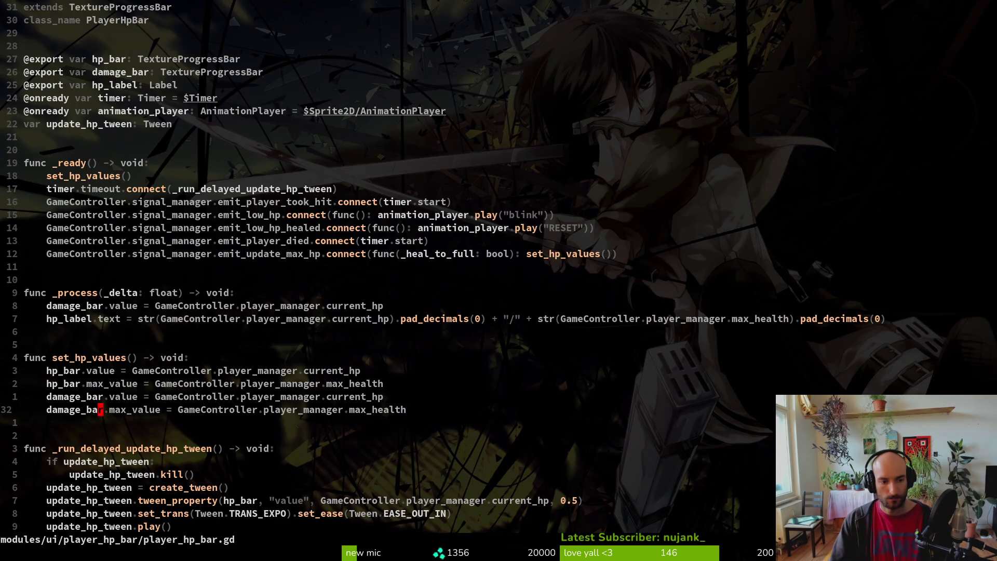
# Add print_debug(GameController.player_manager.current_hp) to set_hp_values
pyautogui.write('oprint_debug(')
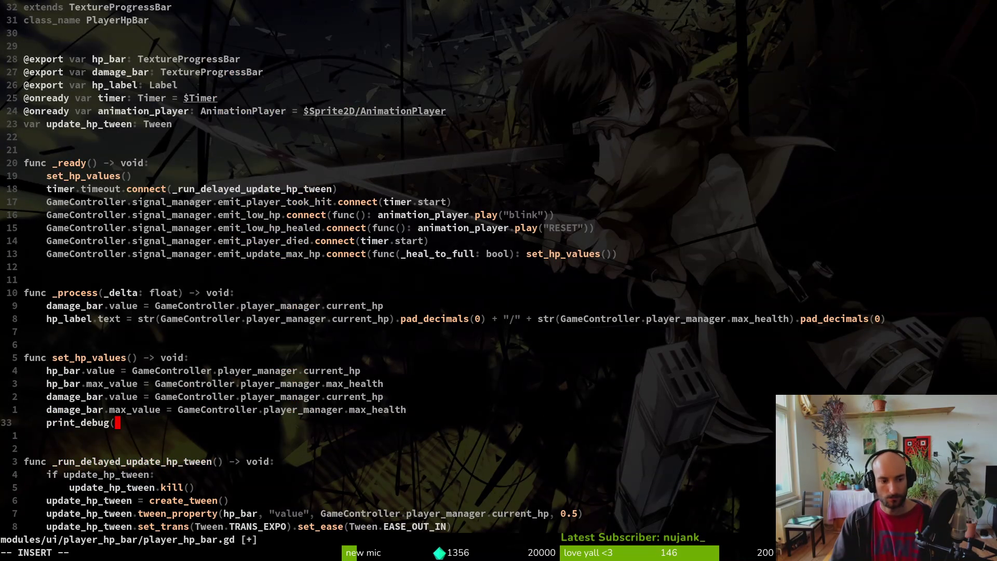
pyautogui.write('GameController.pl')
pyautogui.press('Tab')
pyautogui.press('Return')
pyautogui.write('.')
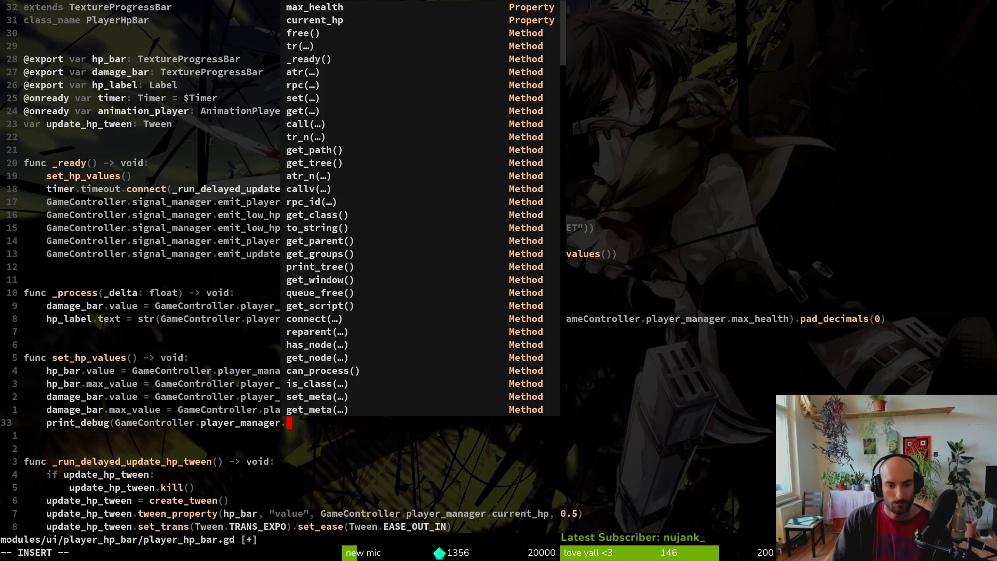
pyautogui.write('cu')
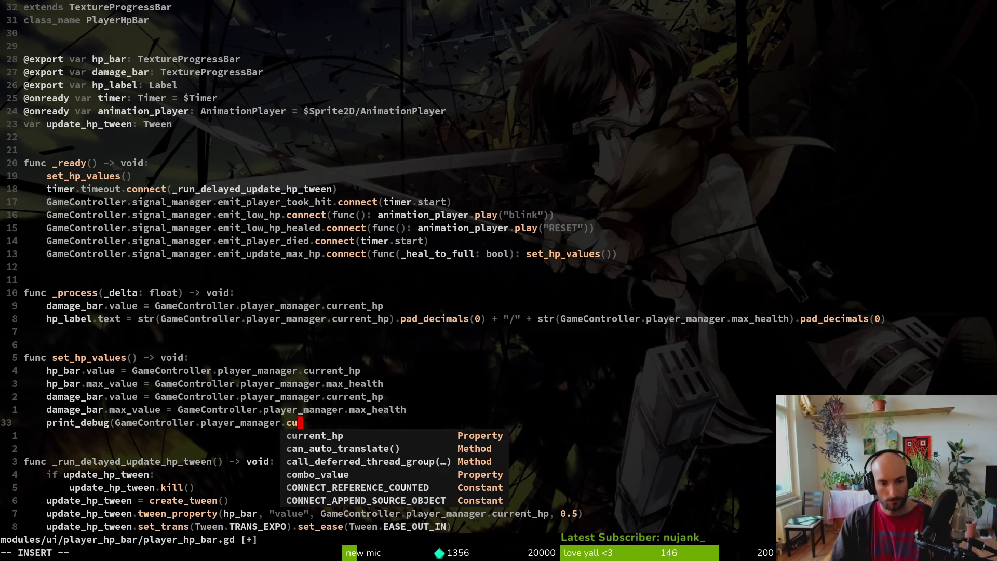
pyautogui.press('Tab')
pyautogui.press('Return')
pyautogui.write(')')
pyautogui.press('Escape')
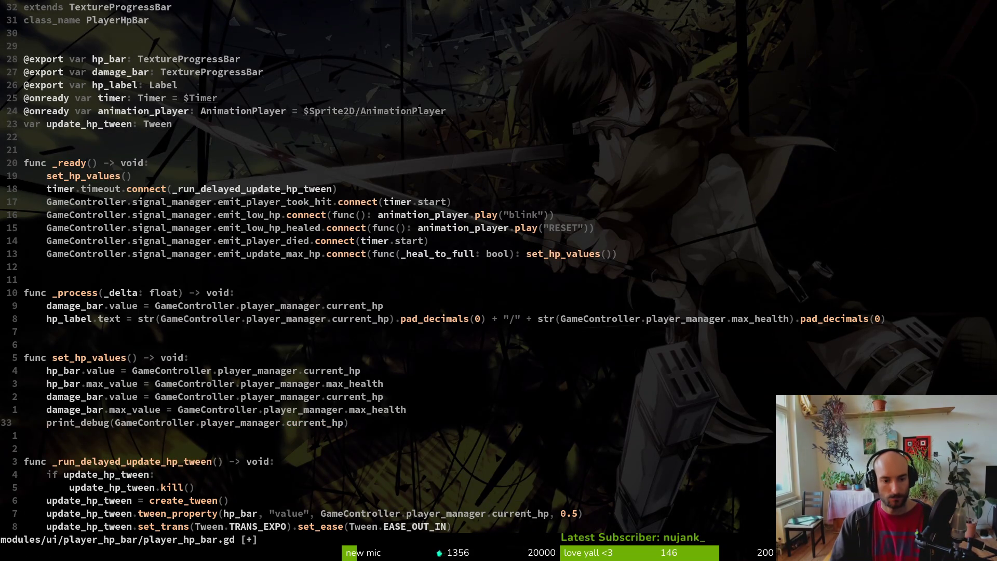
# Duplicate the debug line to print max_health, save with :w, and return to Godot
pyautogui.press('y')
pyautogui.press('y')
pyautogui.write('p$hciwmax')
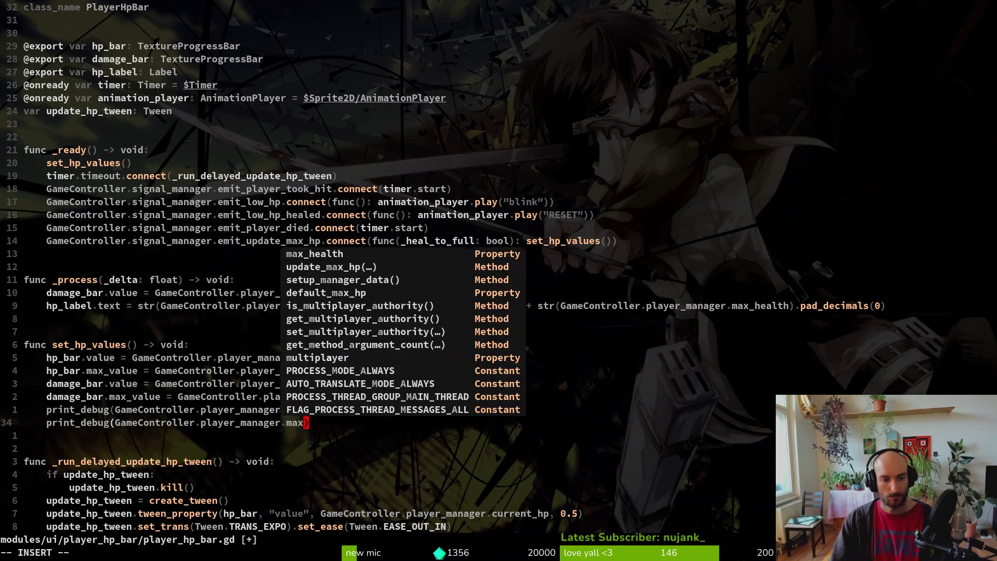
pyautogui.press('Tab')
pyautogui.press('Escape')
pyautogui.write(':w')
pyautogui.press('Return')
pyautogui.hotkey('alt', 'Tab')
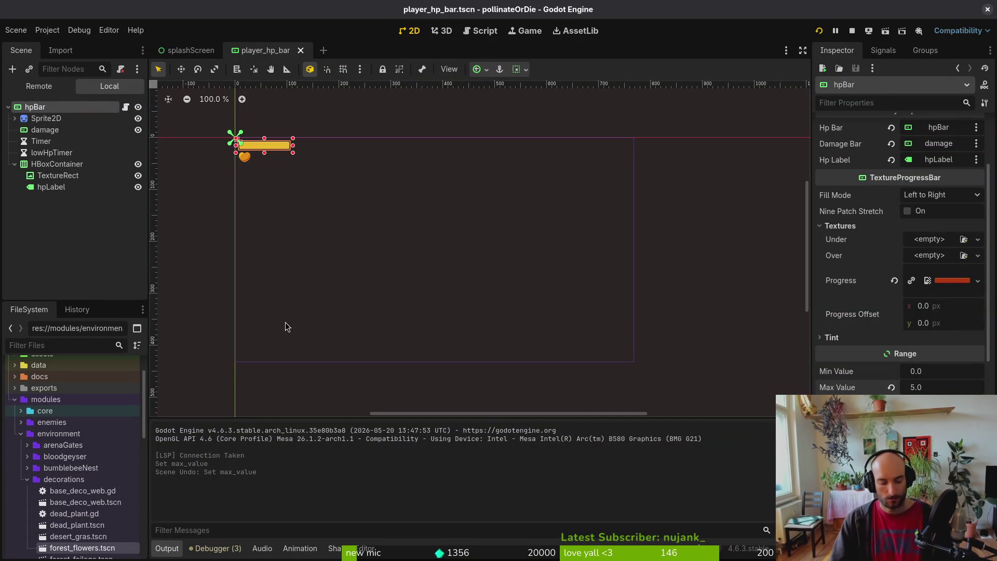
# Test-run the game with F5 through its menus, then close it
pyautogui.press('F5')
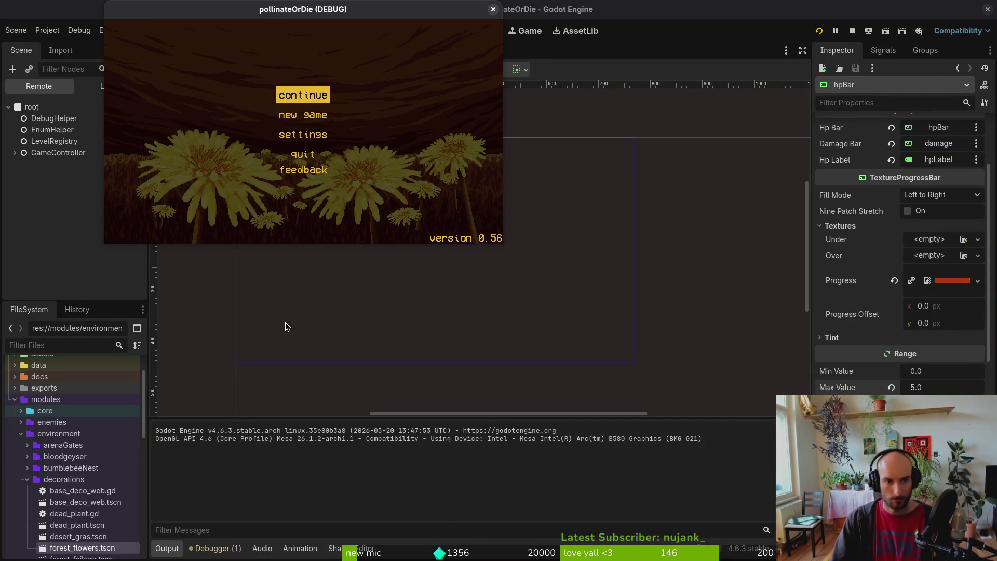
pyautogui.press('Return')
pyautogui.press('Escape')
pyautogui.press('Down')
pyautogui.press('Escape')
pyautogui.press('Return')
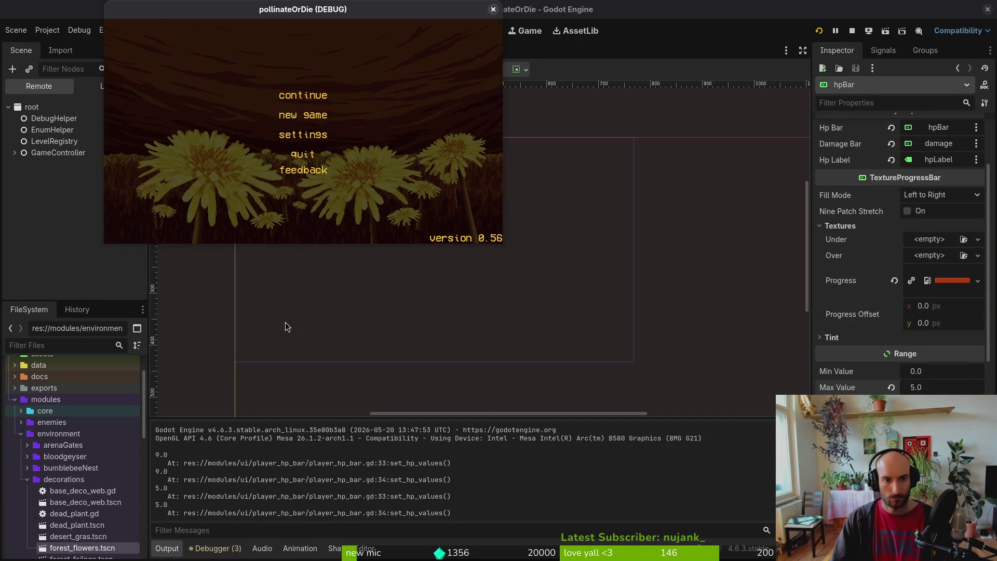
pyautogui.press('Escape')
pyautogui.press('Escape')
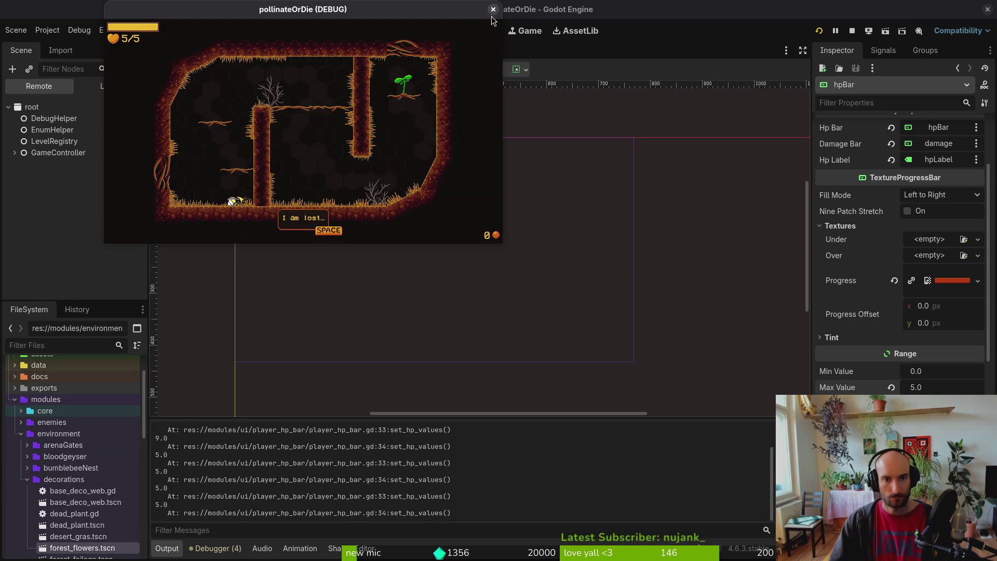
pyautogui.click(493, 9)
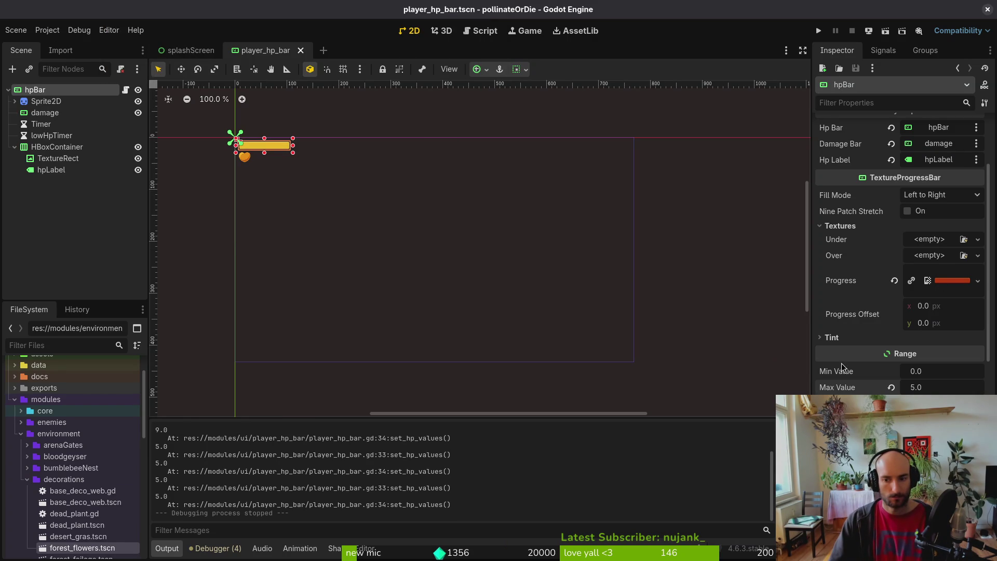
# Reset Max Value, undo it back to 5.0, and save the player_hp_bar scene
pyautogui.click(891, 387)
pyautogui.hotkey('ctrl', 'z')
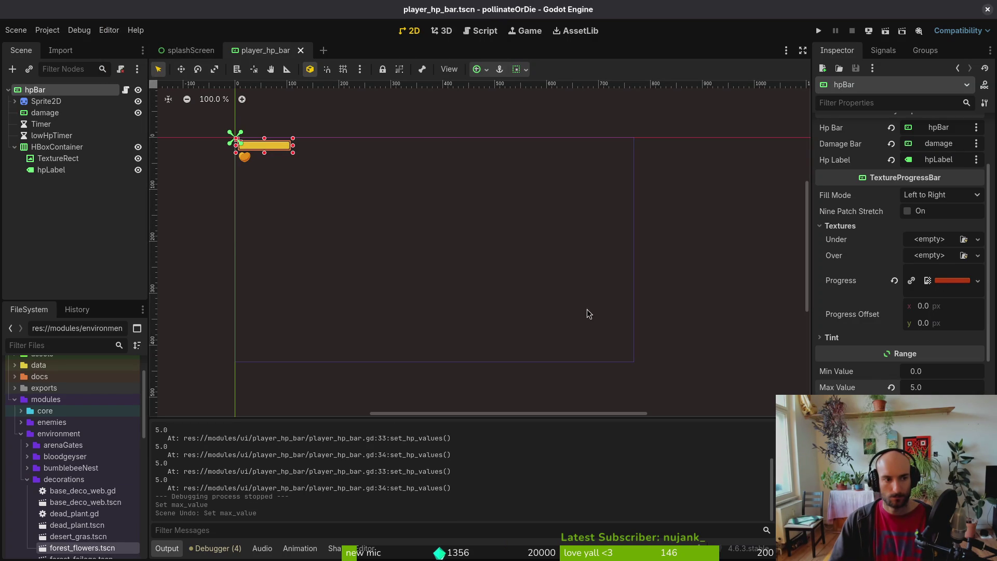
pyautogui.hotkey('ctrl', 's')
# Delete all files in the project's user data folder and run the project again
pyautogui.click(51, 31)
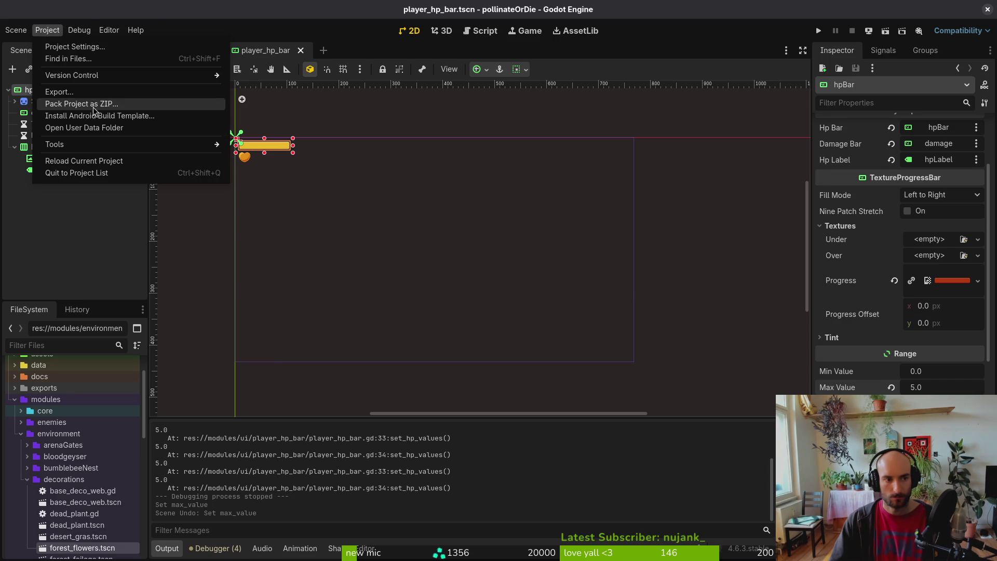
pyautogui.click(83, 128)
pyautogui.hotkey('ctrl', 'a')
pyautogui.press('Delete')
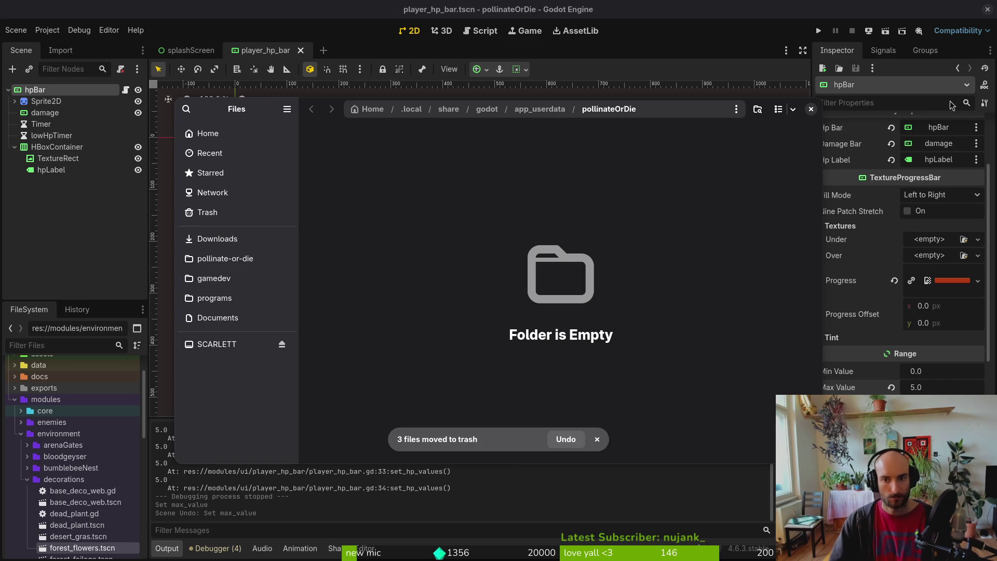
pyautogui.click(820, 32)
pyautogui.click(820, 31)
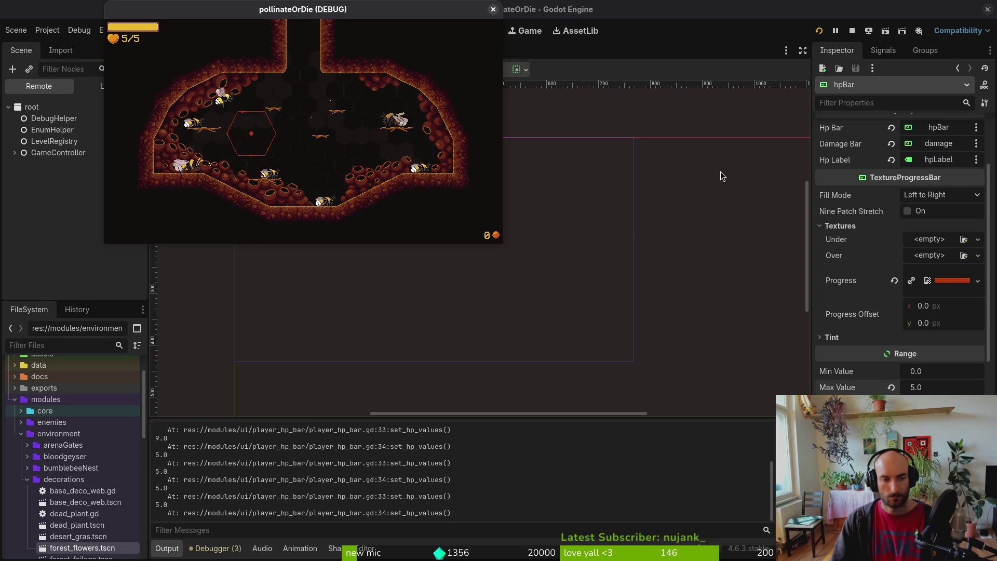
# Quit to the main menu and start a new game into the hive level
pyautogui.press('Escape')
pyautogui.press('Down')
pyautogui.press('Down')
pyautogui.press('Down')
pyautogui.press('Return')
pyautogui.press('Return')
pyautogui.press('Down')
pyautogui.press('Return')
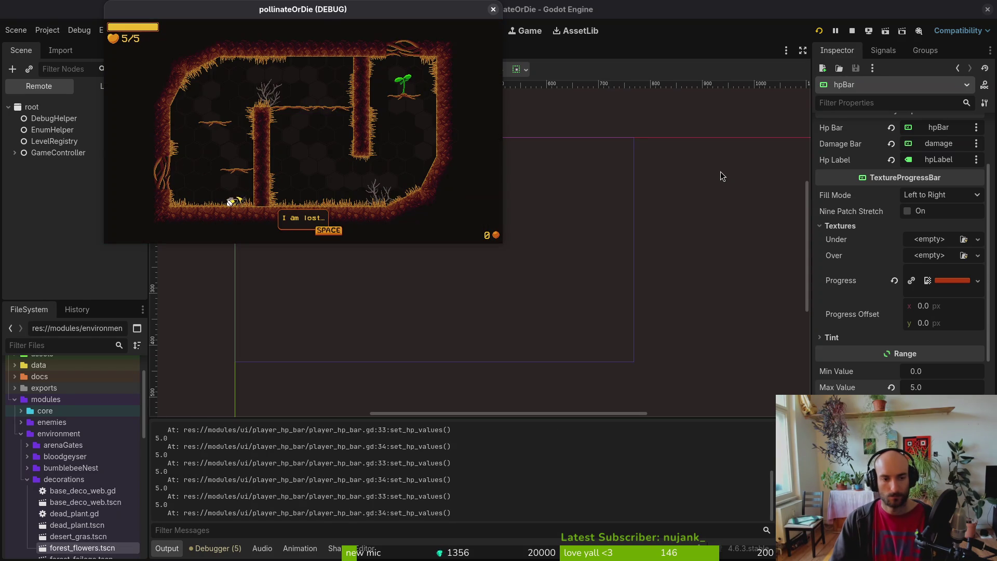
pyautogui.press('space')
# Read the logged 9.0 and 5.0 HP values in Output, then return to Neovim
pyautogui.click(383, 485)
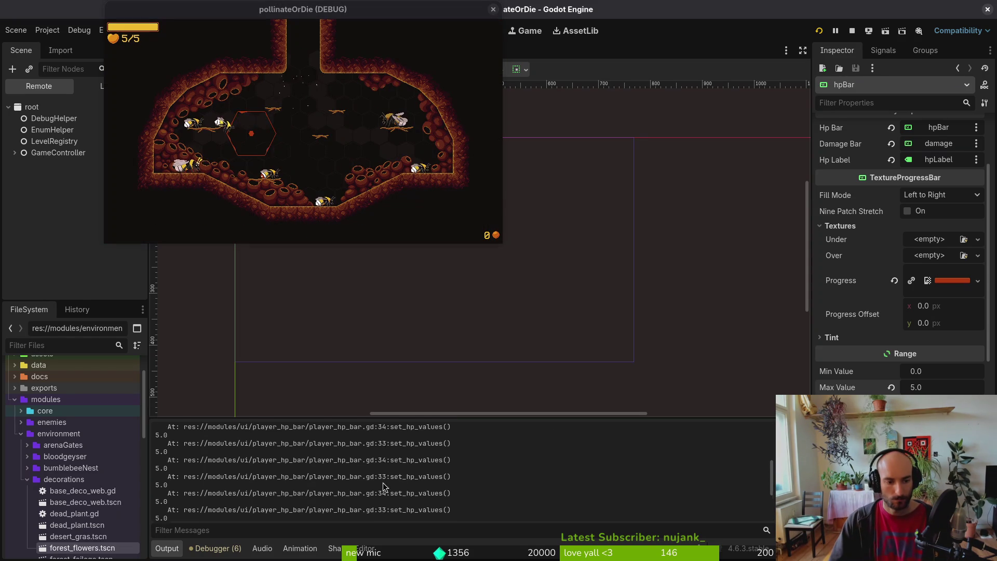
pyautogui.scroll(10, 312, 480)
pyautogui.scroll(-3, 313, 481)
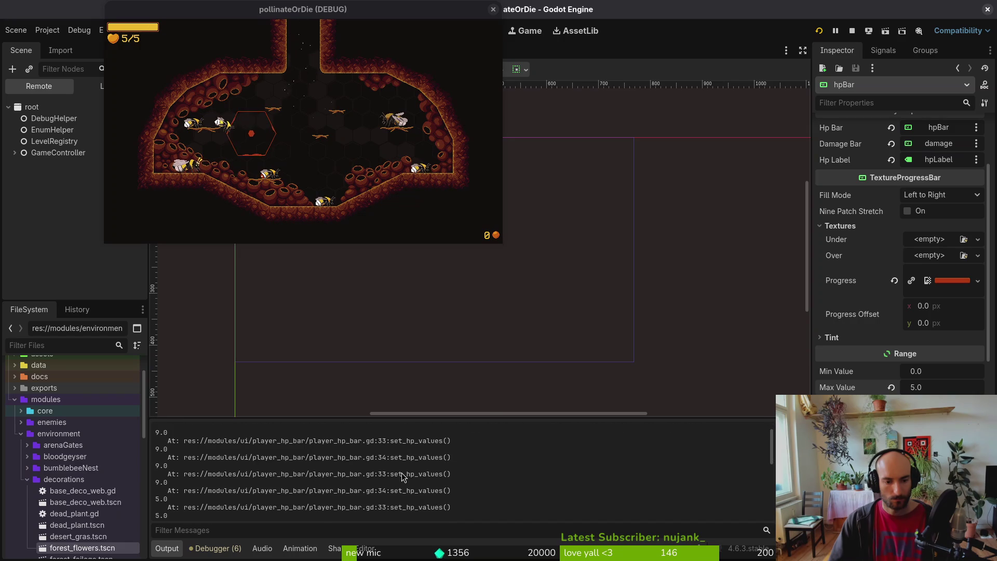
pyautogui.scroll(-1, 364, 483)
pyautogui.hotkey('alt', 'Tab')
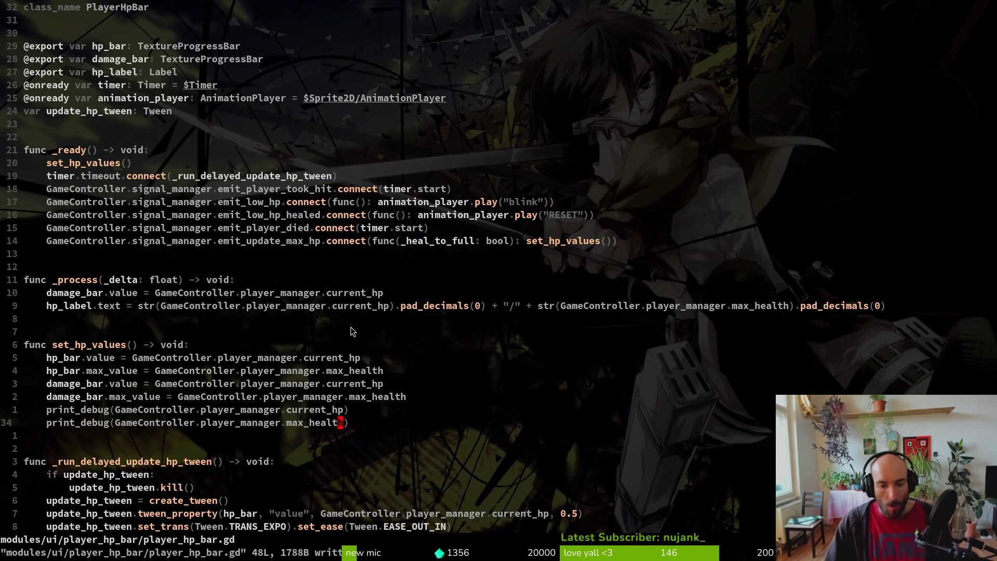
# Visually select player_manager.max_health on the hp_bar.max_value line
pyautogui.scroll(-3, 356, 403)
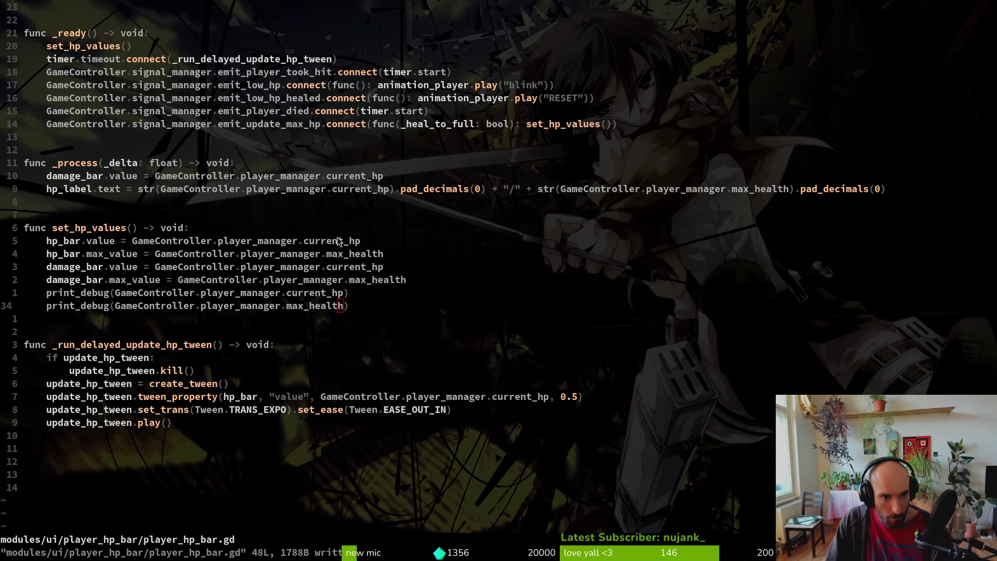
pyautogui.scroll(2, 259, 190)
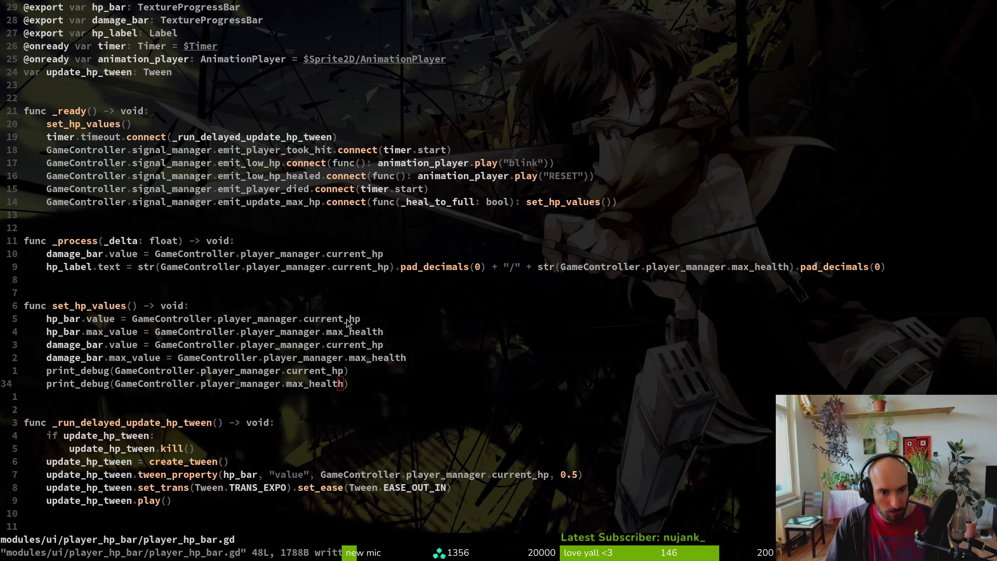
pyautogui.click(350, 333)
pyautogui.press('v')
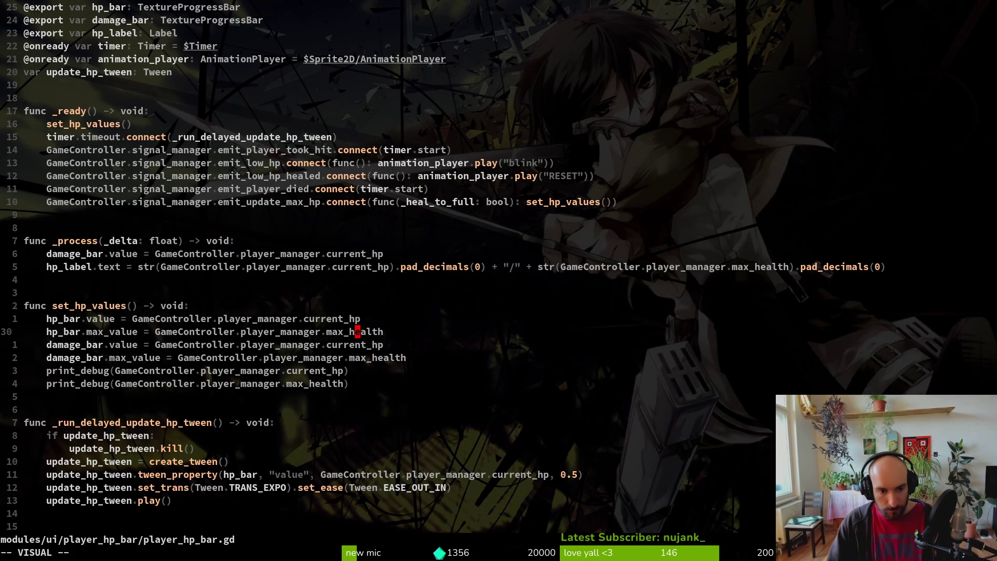
pyautogui.press('b')
pyautogui.press('b')
pyautogui.press('b')
pyautogui.press('Escape')
pyautogui.press('v')
pyautogui.press('e')
pyautogui.press('e')
pyautogui.press('y')
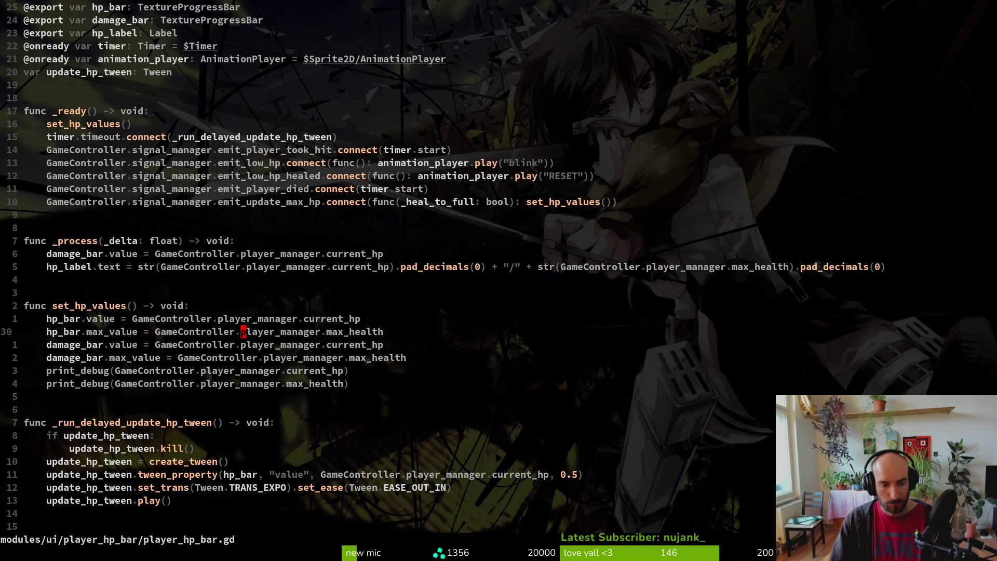
pyautogui.press('v')
pyautogui.press('e')
pyautogui.press('e')
pyautogui.press('e')
# Run Find Word on the selection to list its project-wide uses
pyautogui.press('space')
pyautogui.press('f')
pyautogui.press('w')
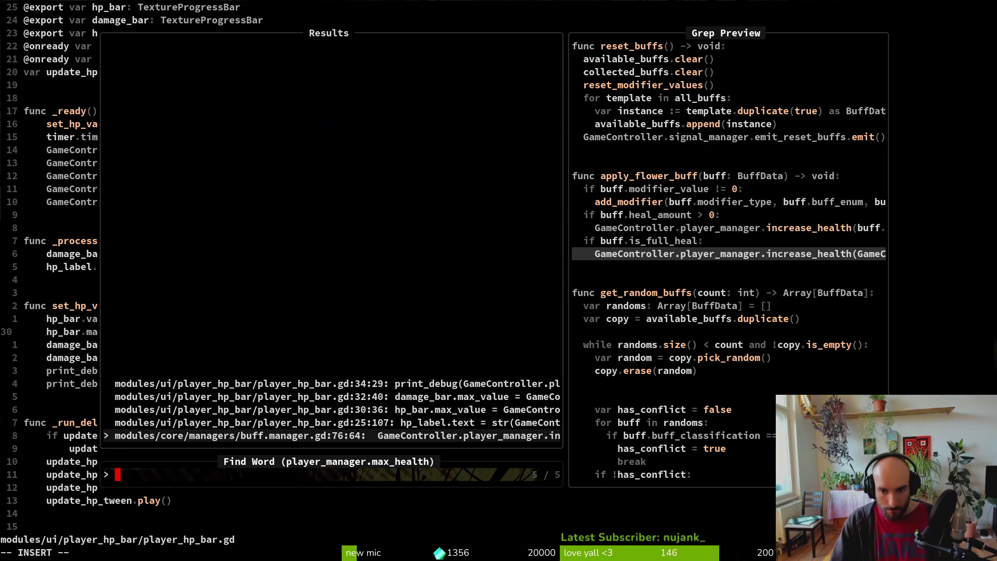
# Jump to buff.manager.gd line 76, where full-heal calls increase_health with max_health
pyautogui.press('Return')
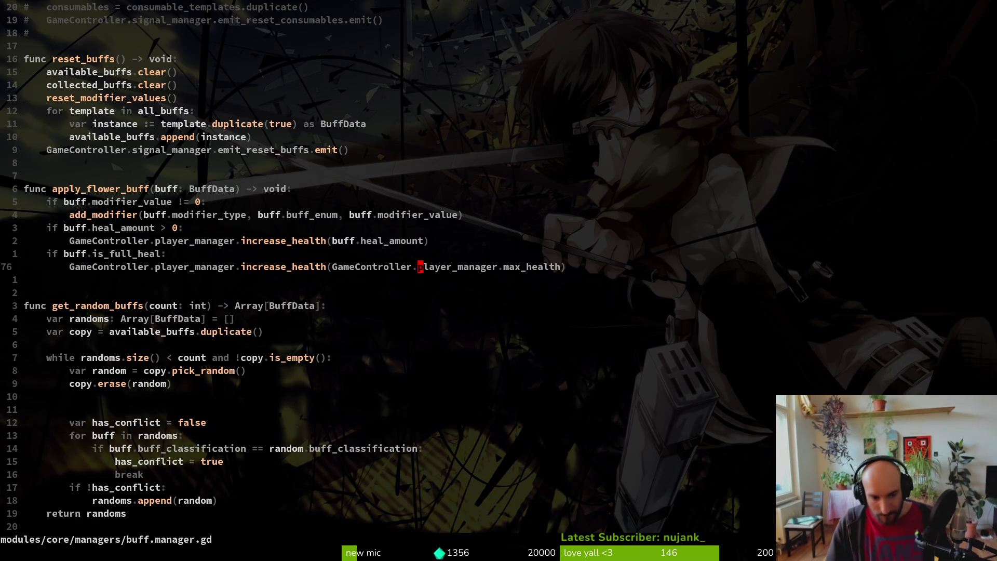
pyautogui.press('space')
pyautogui.press('f')
pyautogui.press('w')
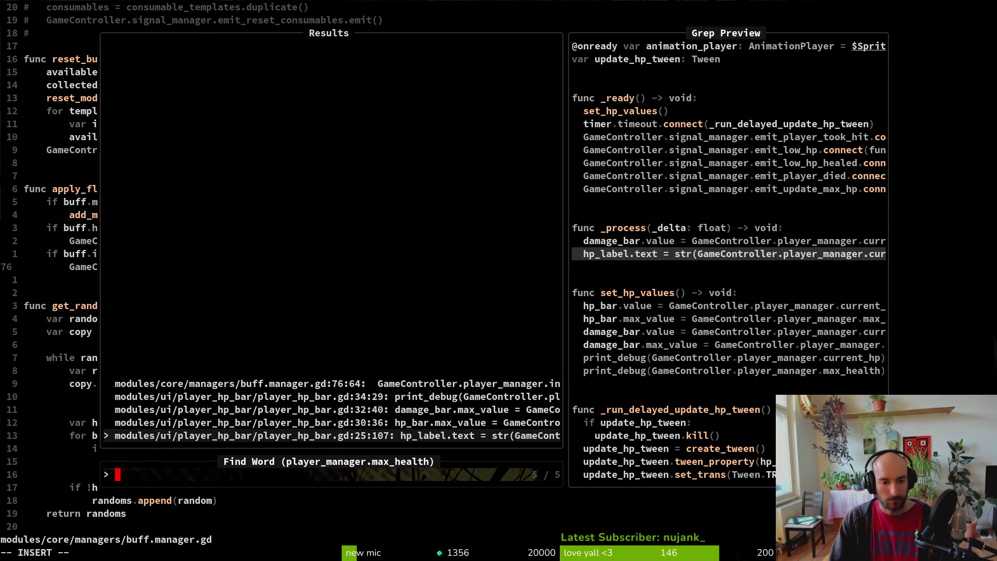
pyautogui.press('Up')
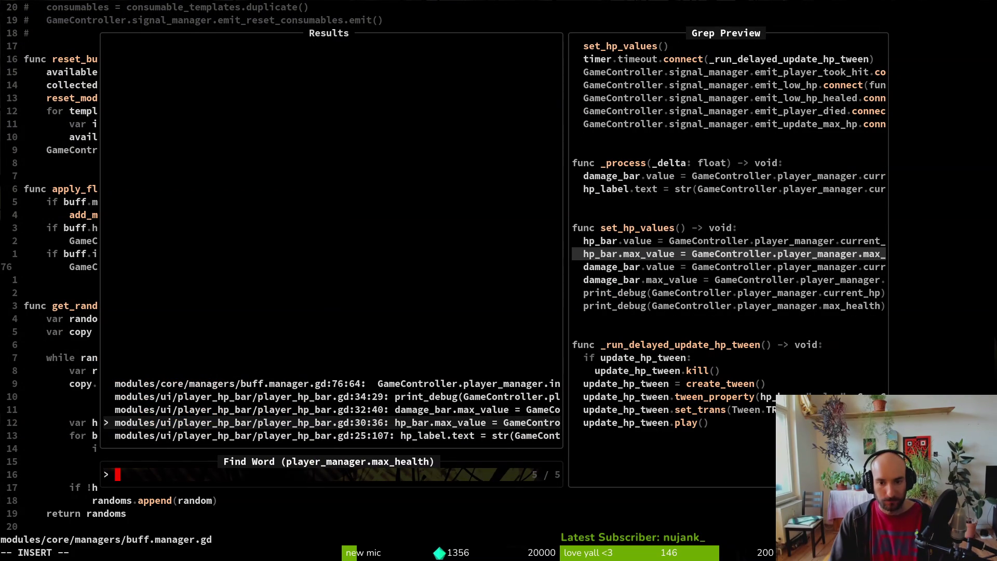
pyautogui.press('Up')
pyautogui.press('Up')
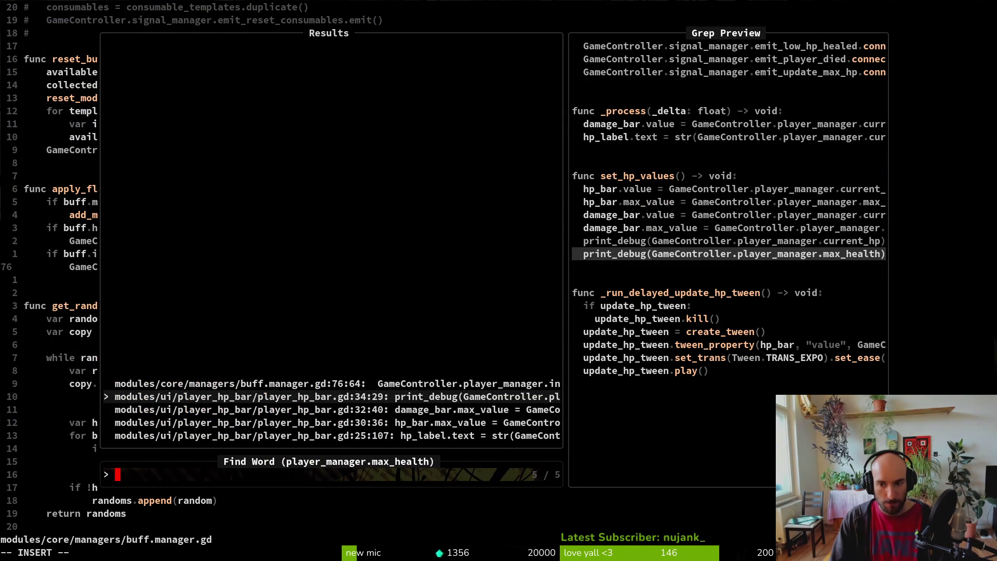
pyautogui.press('Up')
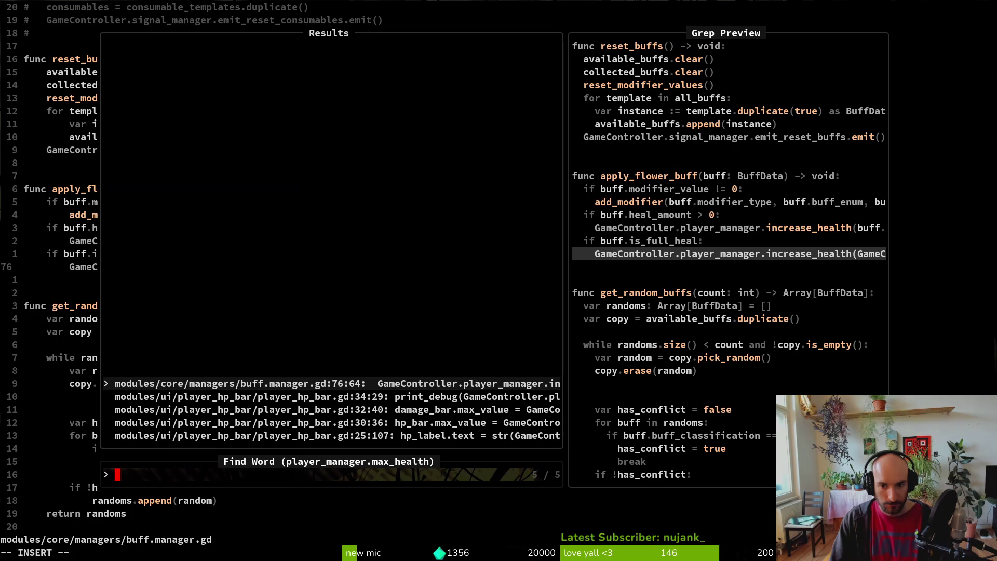
pyautogui.press('Return')
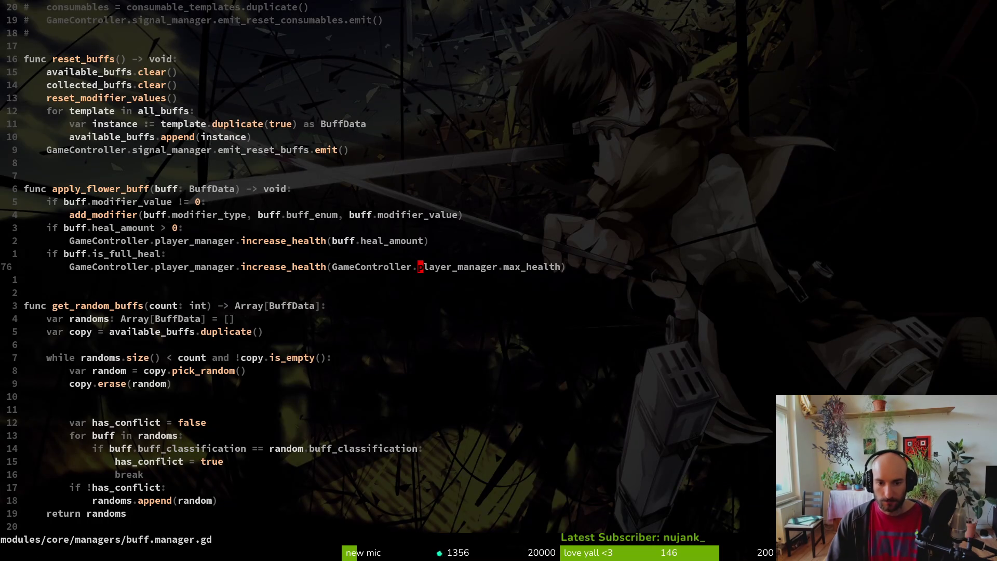
pyautogui.hotkey('alt', 'Tab')
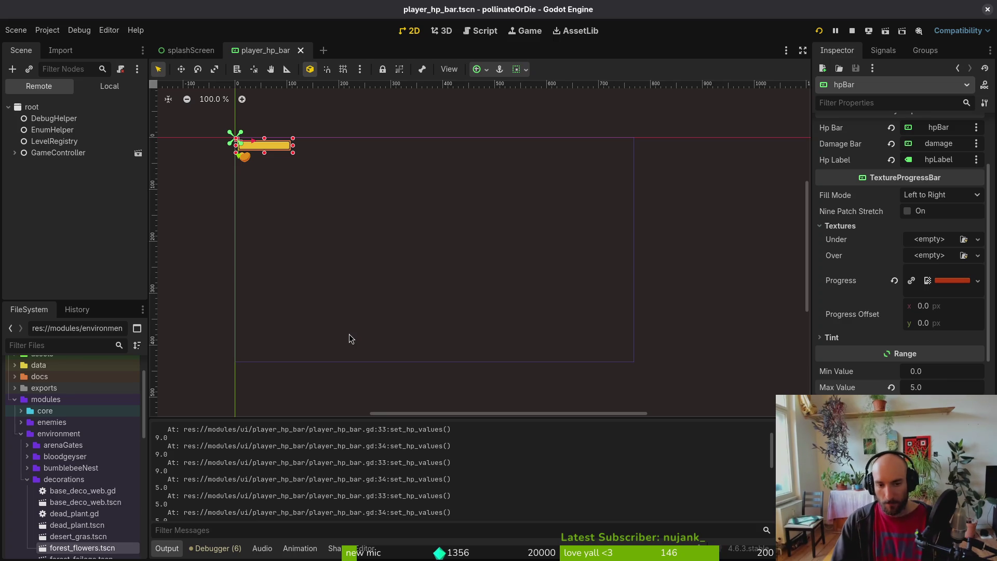
pyautogui.hotkey('alt', 'Tab')
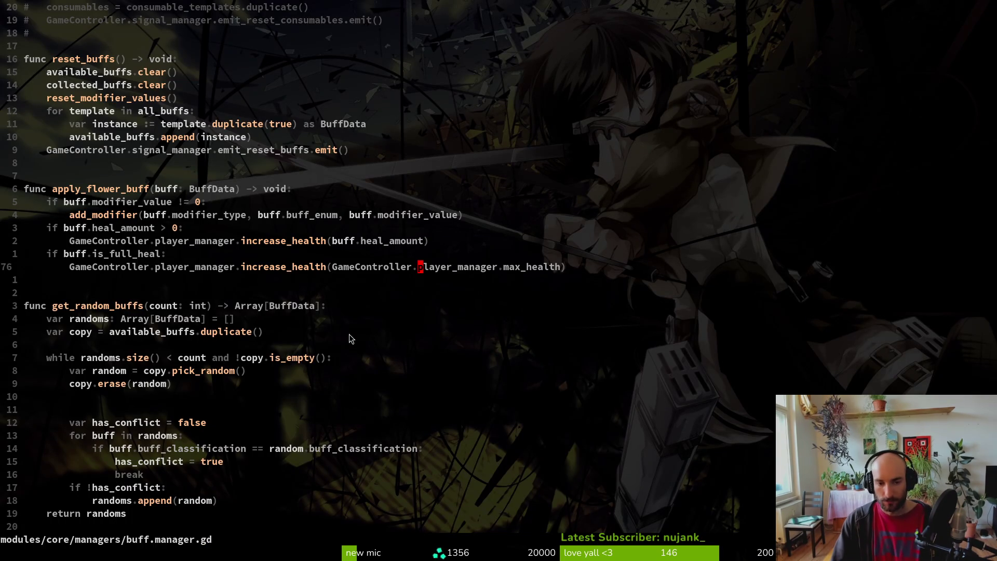
# Open player_hp_bar.gd through the file finder with 'plhp'
pyautogui.hotkey('ctrl', 'p')
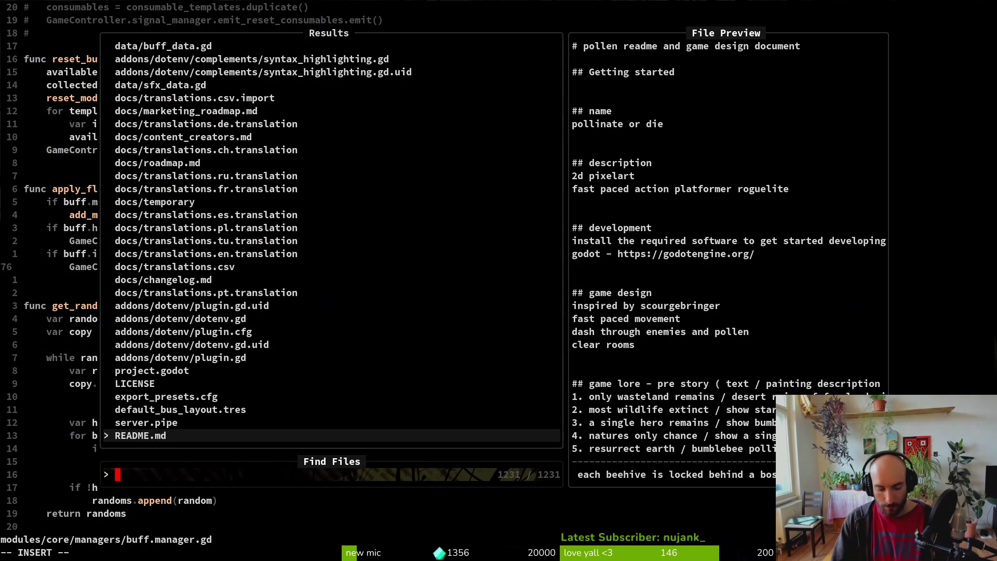
pyautogui.write('plhp')
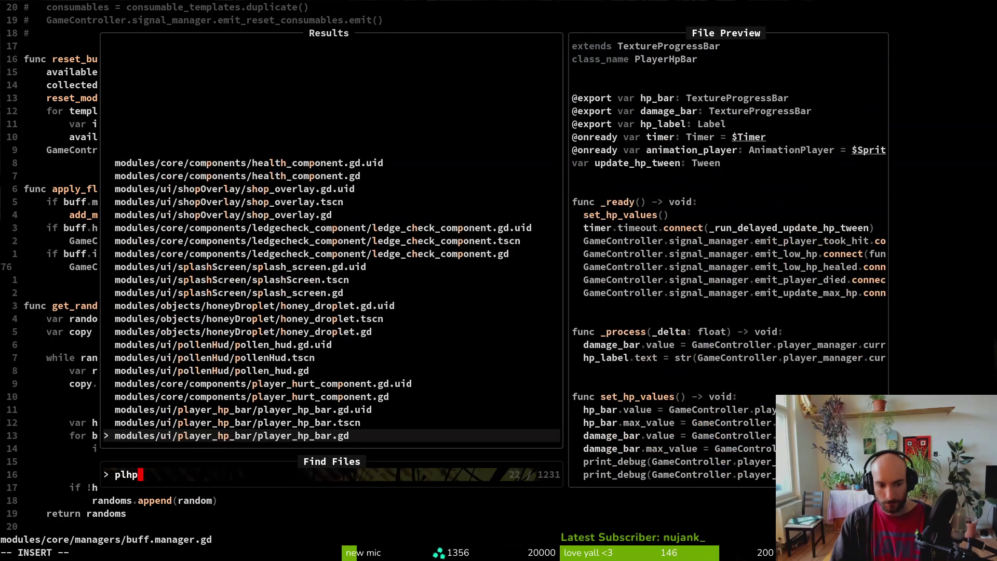
pyautogui.press('Return')
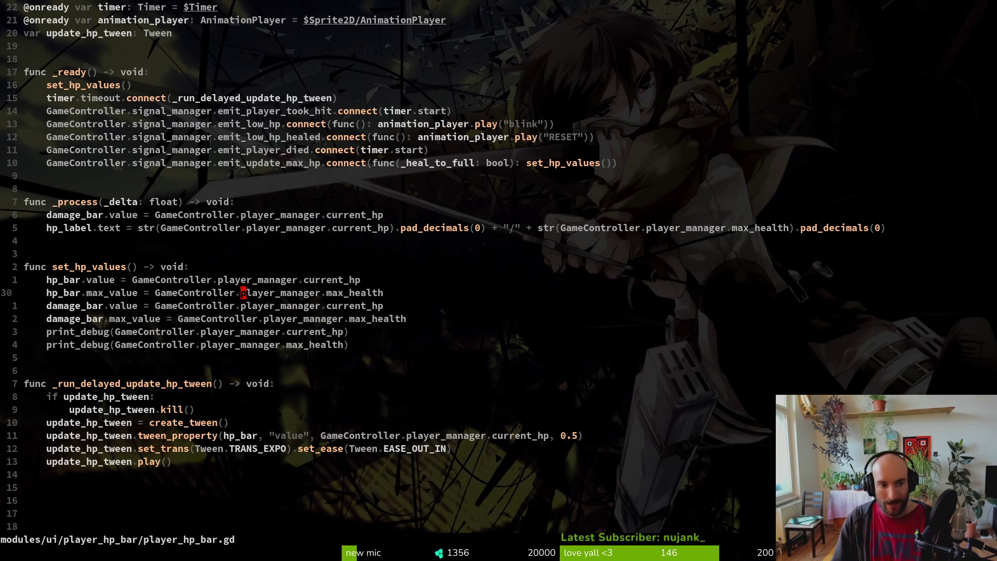
# Move both print_debug lines up under func _ready, save, and run the game
pyautogui.press('j')
pyautogui.press('j')
pyautogui.press('j')
pyautogui.hotkey('shift', 'v')
pyautogui.press('j')
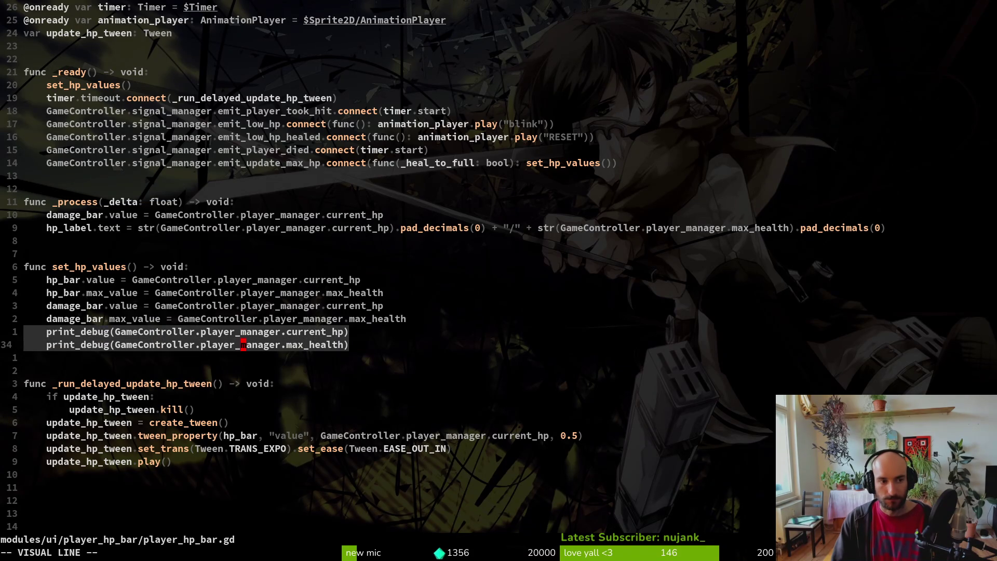
pyautogui.hotkey('shift', 'k')
pyautogui.hotkey('shift', 'k')
pyautogui.hotkey('shift', 'k')
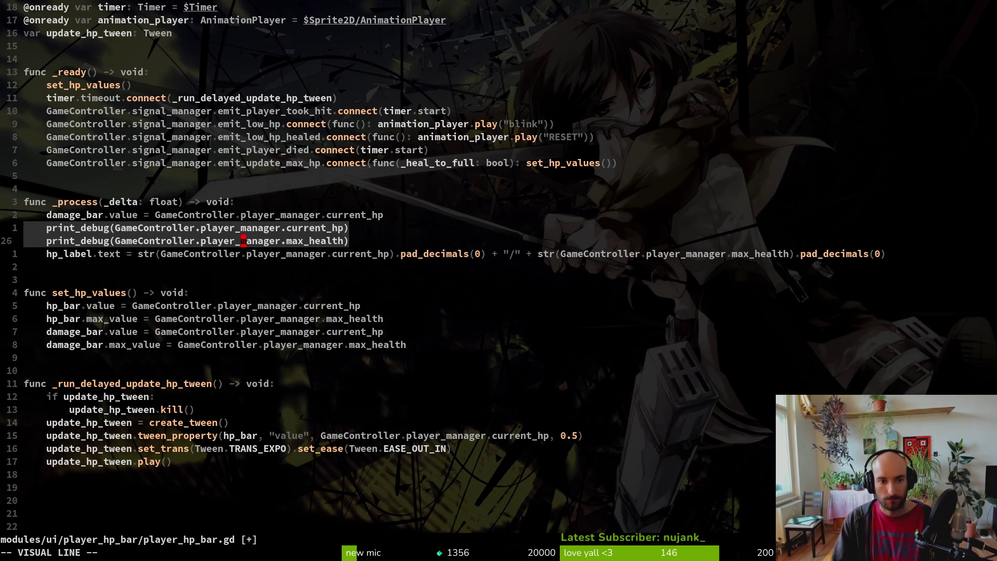
pyautogui.hotkey('shift', 'k')
pyautogui.hotkey('shift', 'k')
pyautogui.hotkey('shift', 'k')
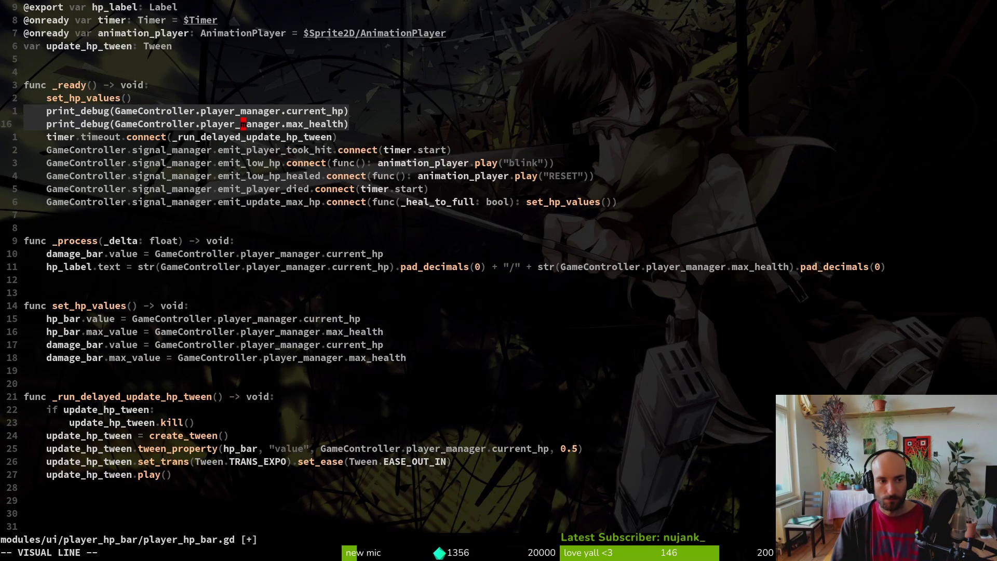
pyautogui.press('Escape')
pyautogui.hotkey('ctrl', 's')
pyautogui.press('k')
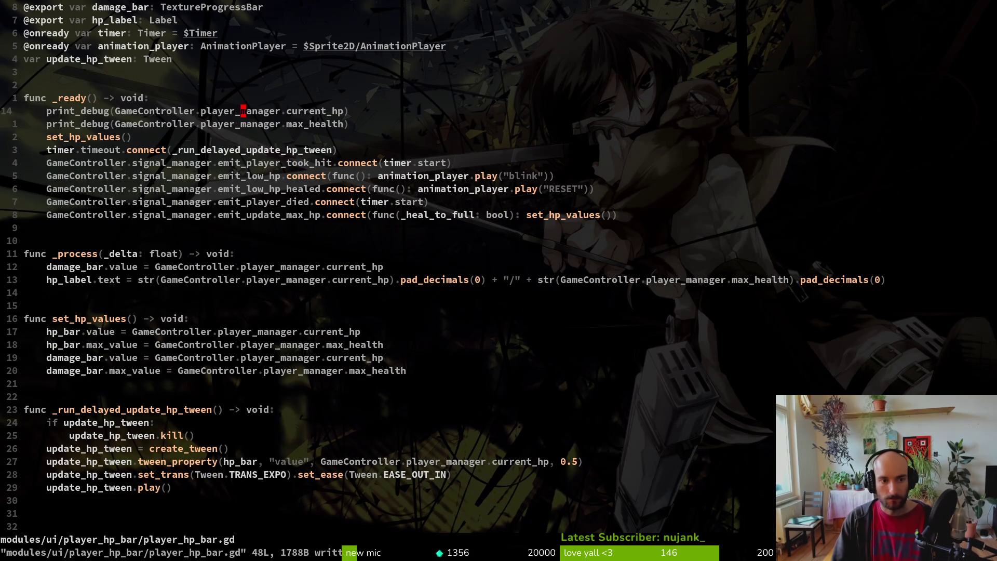
pyautogui.hotkey('alt', 'Tab')
pyautogui.press('F5')
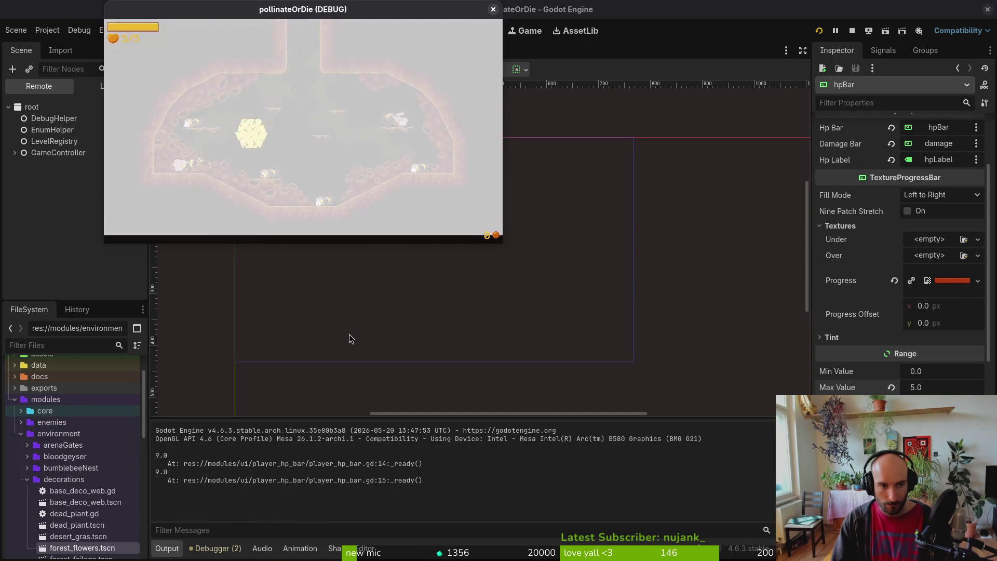
# Load level 3-4 from the debug level-select list
pyautogui.press('Escape')
pyautogui.press('Up')
pyautogui.press('Left')
pyautogui.press('Left')
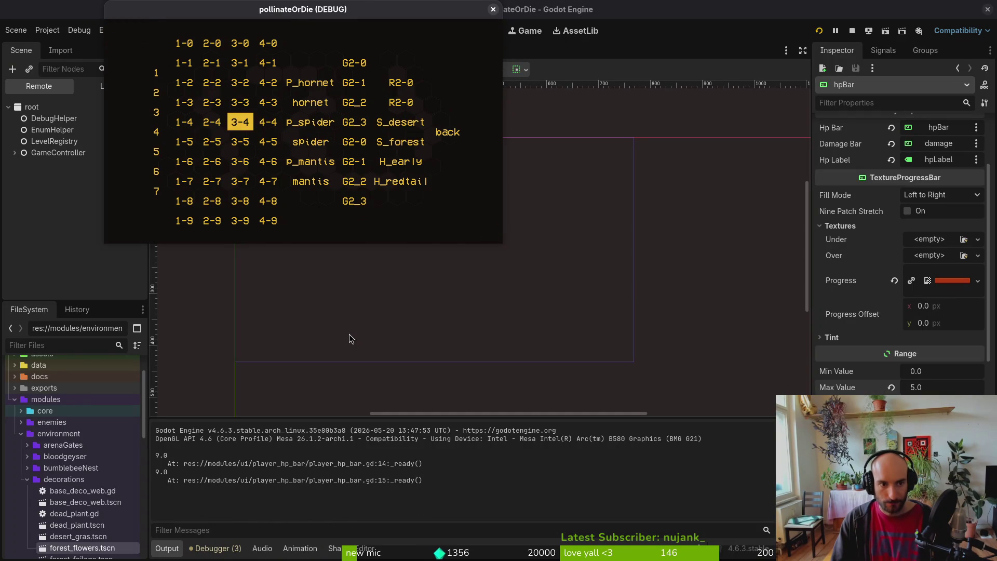
pyautogui.press('Return')
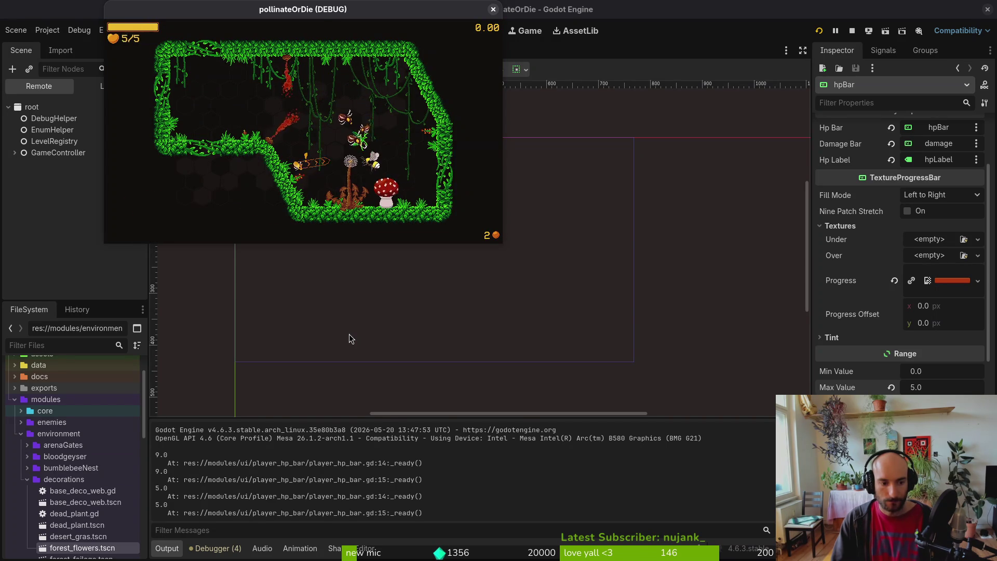
# Save and quit via the pause menu, close the game, and relaunch it with F5
pyautogui.press('Escape')
pyautogui.press('Down')
pyautogui.press('Down')
pyautogui.press('Down')
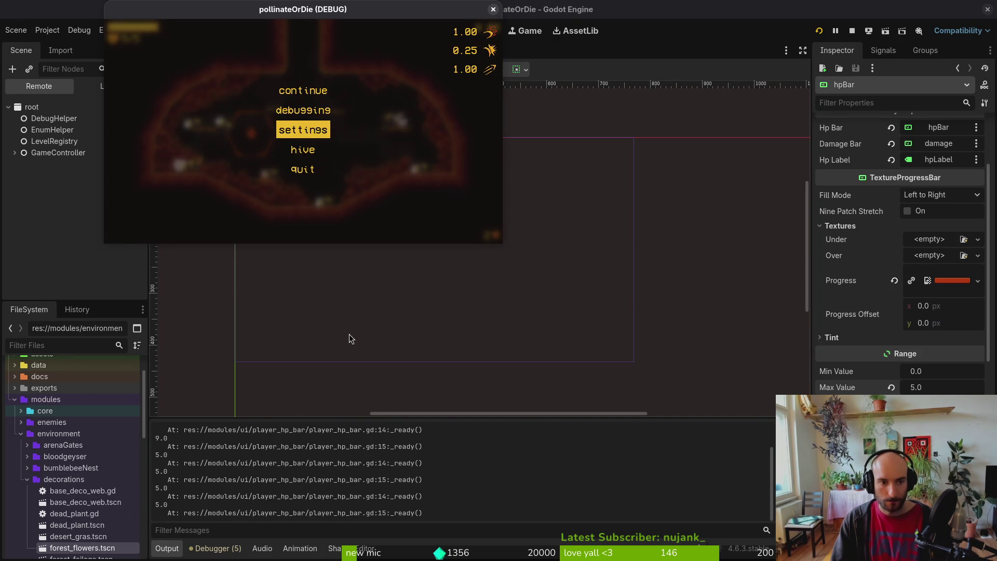
pyautogui.press('Return')
pyautogui.press('Down')
pyautogui.press('Down')
pyautogui.press('Down')
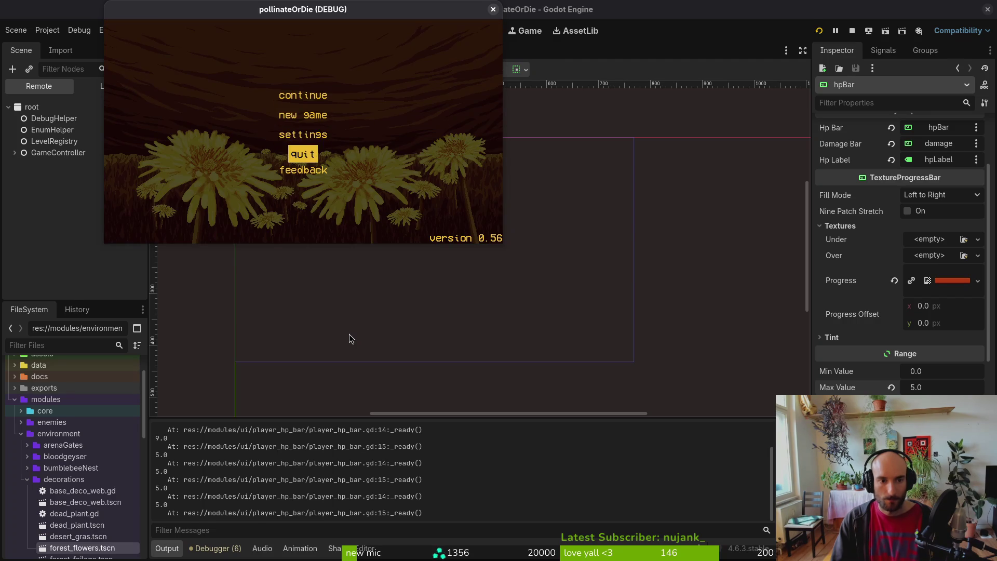
pyautogui.press('Return')
pyautogui.press('F5')
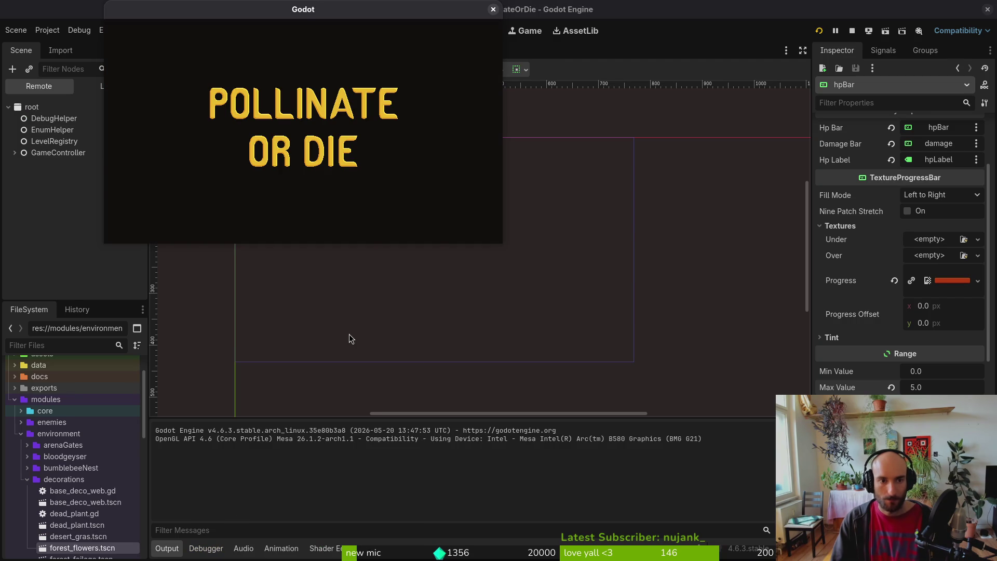
# Enter the cave level and confirm HP still reads 5/5. Stop the game and return to player_hp_bar.gd in Vim
pyautogui.press('Return')
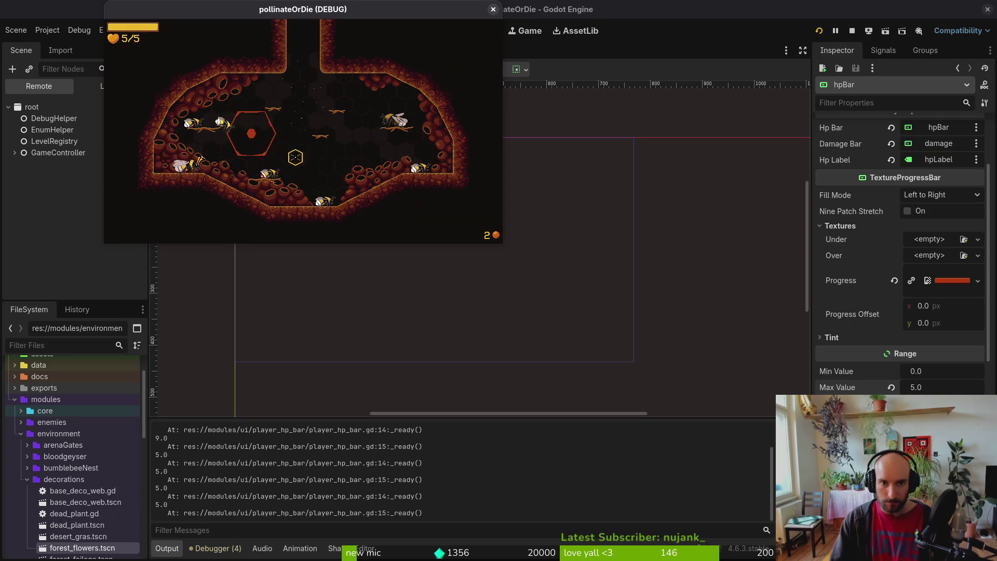
pyautogui.click(493, 10)
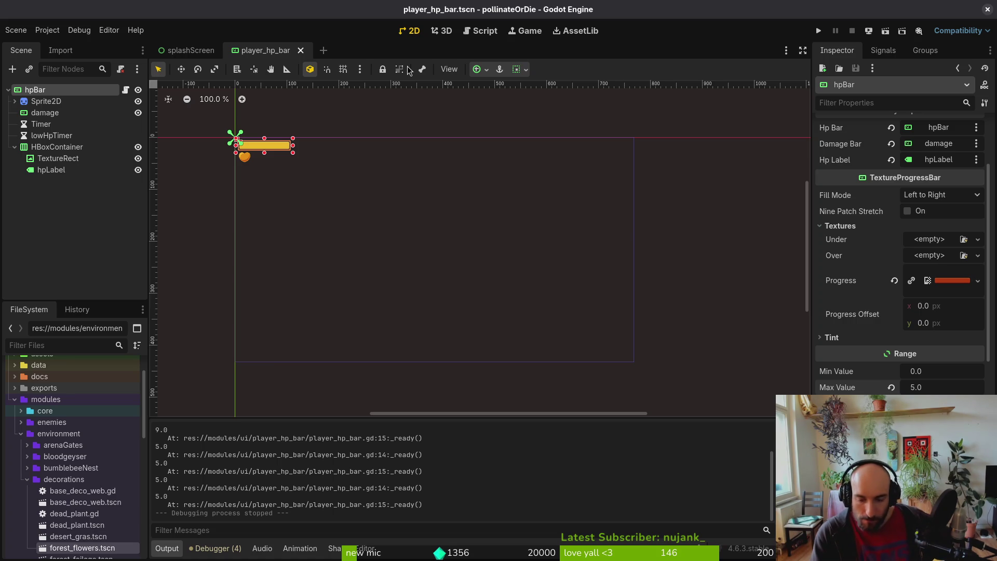
pyautogui.hotkey('alt', 'Tab')
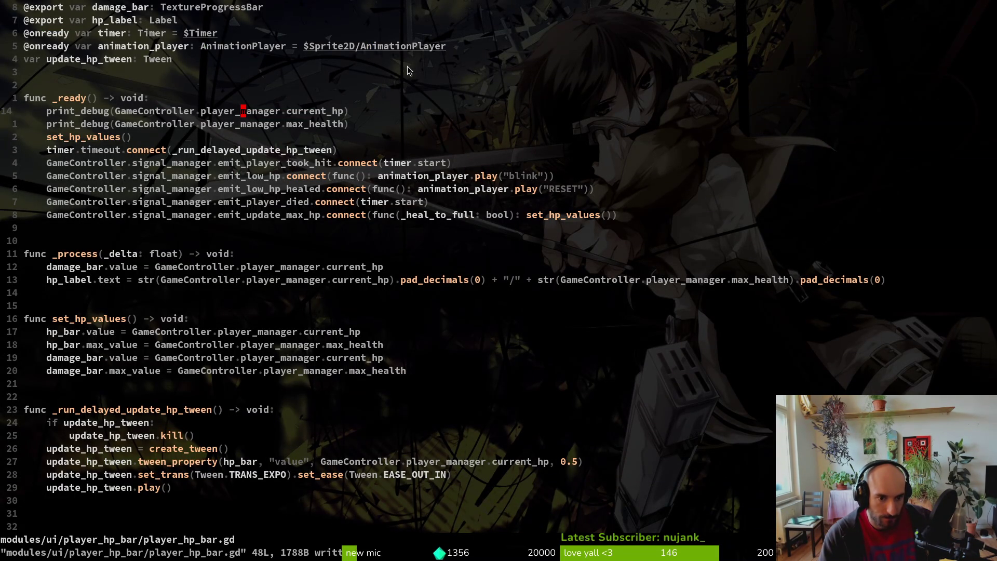
# Open player.manager.gd in Vim through the project file finder
pyautogui.hotkey('alt', 'Tab')
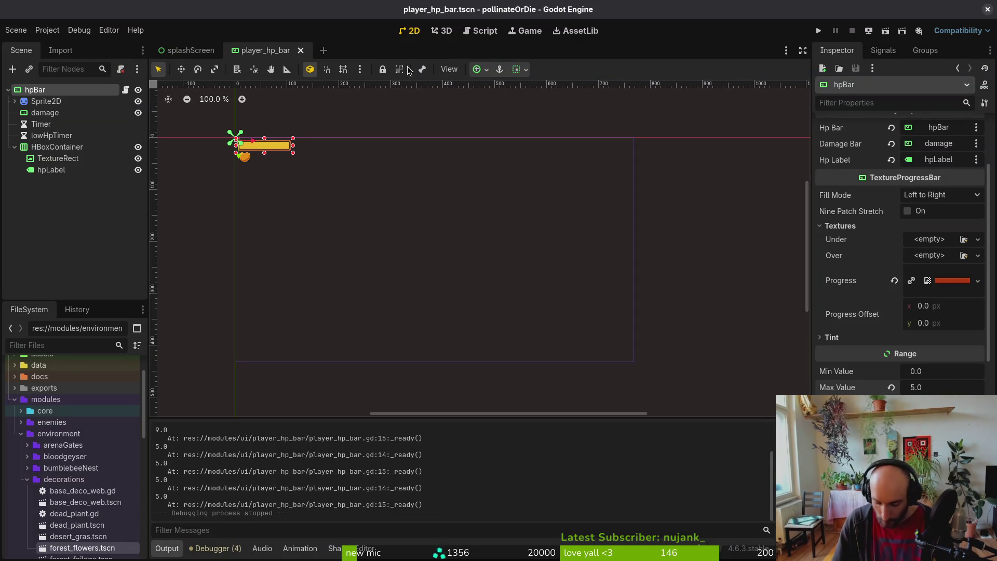
pyautogui.press('Tab')
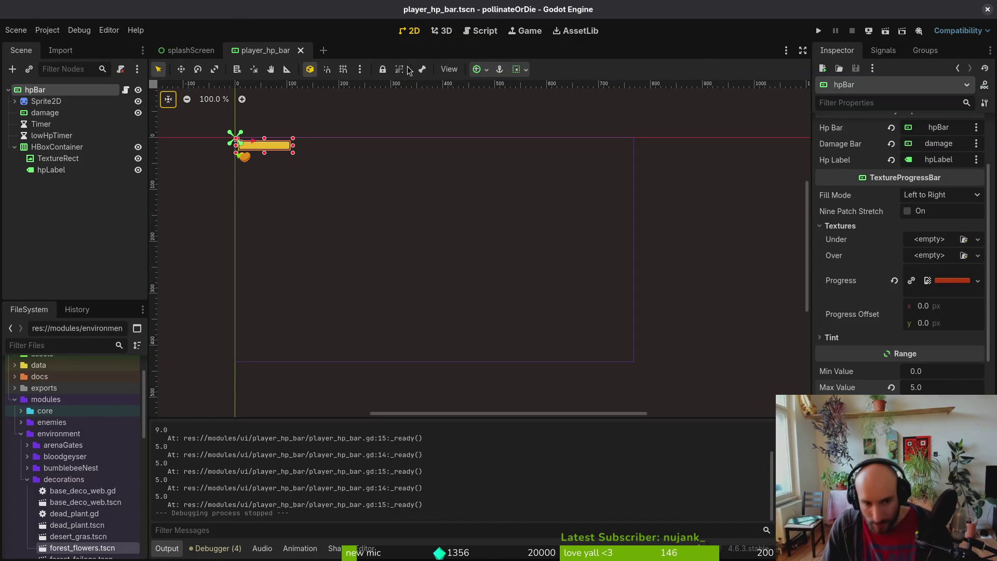
pyautogui.hotkey('alt', 'Tab')
pyautogui.press('space')
pyautogui.press('f')
pyautogui.press('f')
pyautogui.write('plhea')
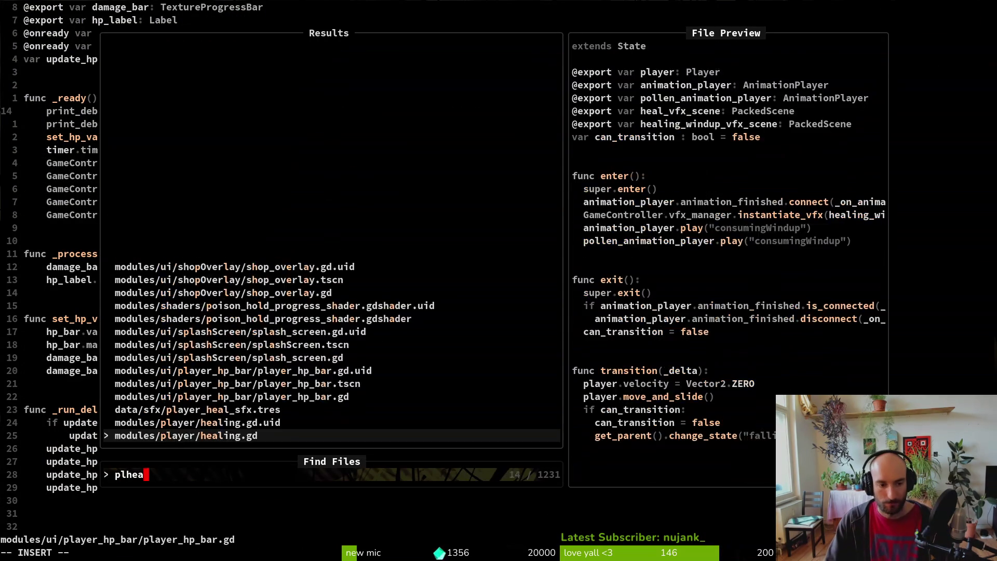
pyautogui.write('lt')
pyautogui.press('BackSpace')
pyautogui.press('BackSpace')
pyautogui.press('BackSpace')
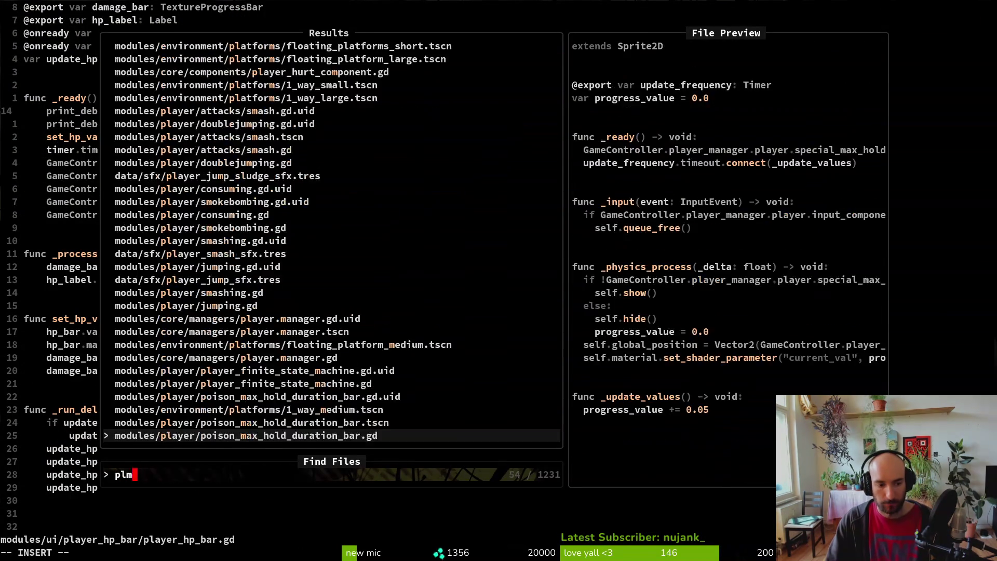
pyautogui.write('manag')
pyautogui.press('Return')
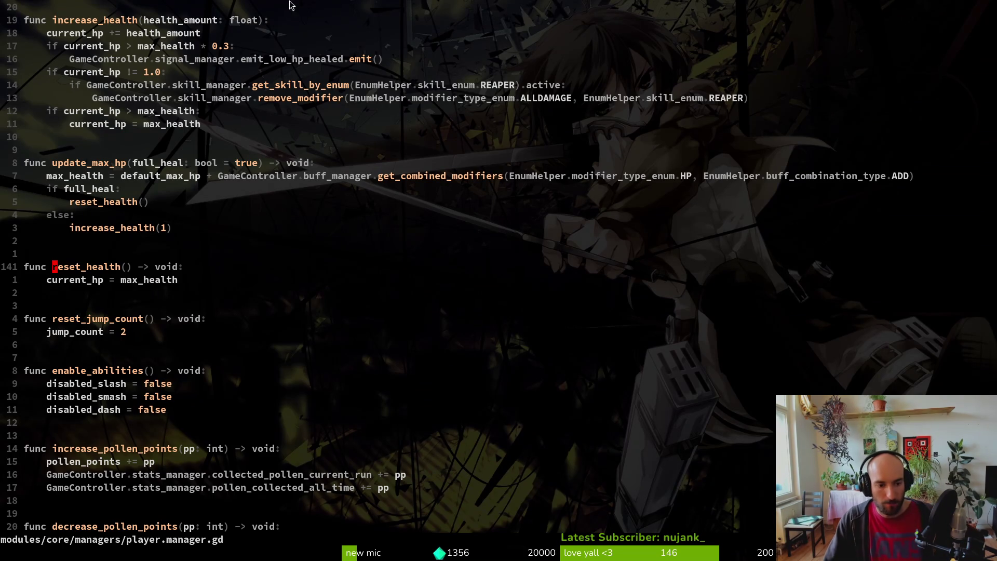
# Scroll up to the health variables and put the cursor on the default_max_hp line
pyautogui.scroll(-5, 312, 270)
pyautogui.scroll(5, 294, 294)
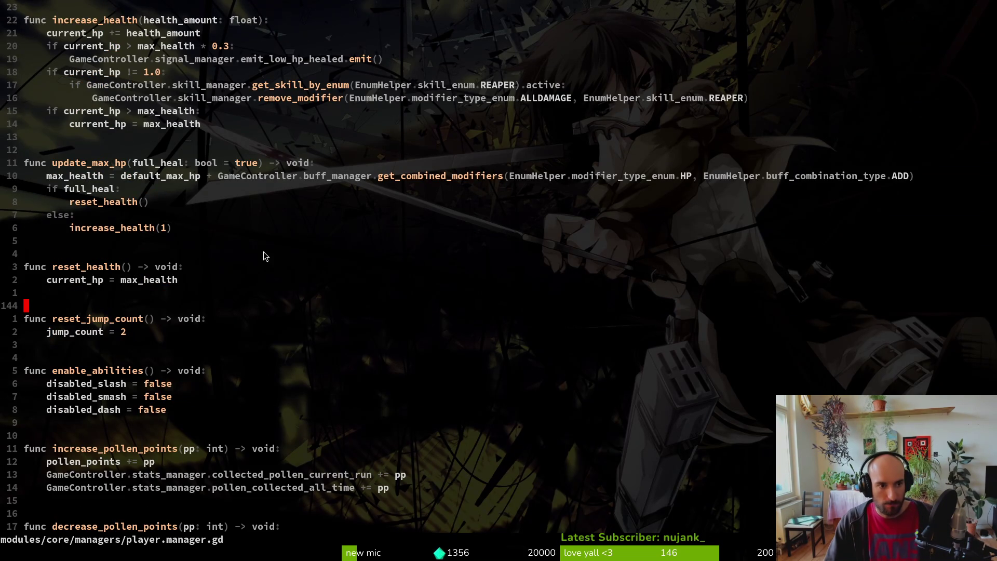
pyautogui.scroll(-5, 265, 257)
pyautogui.scroll(10, 195, 338)
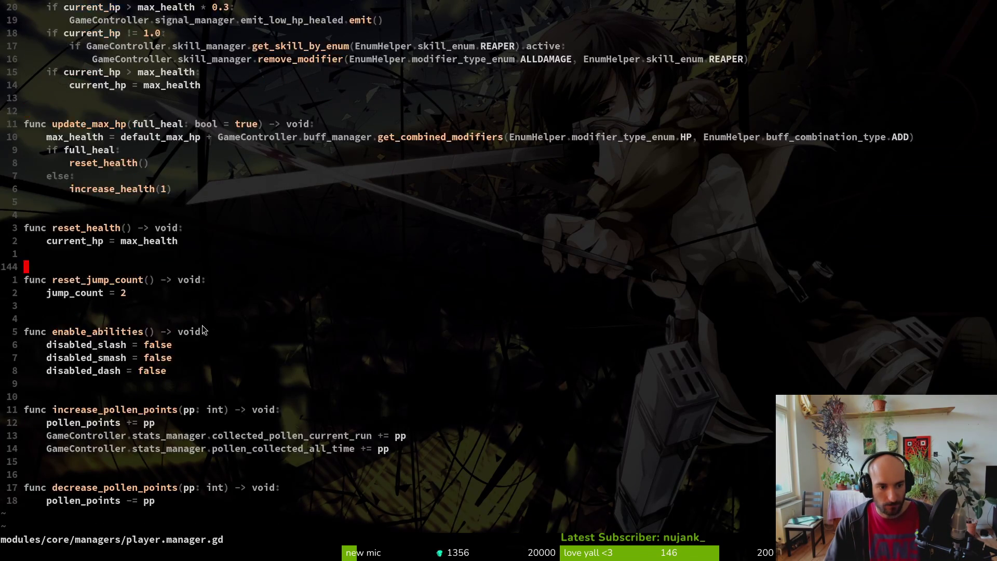
pyautogui.scroll(12, 280, 262)
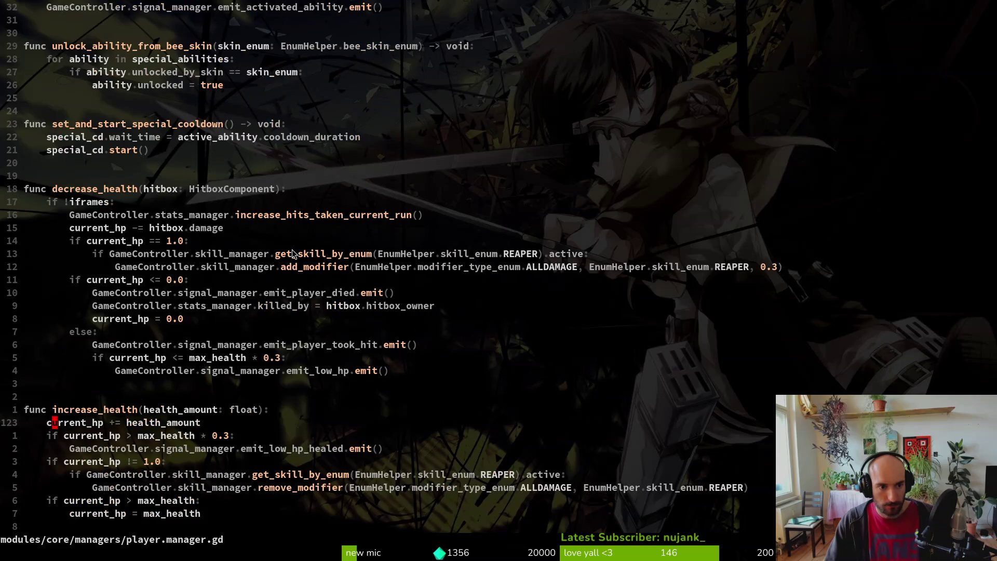
pyautogui.scroll(13, 268, 268)
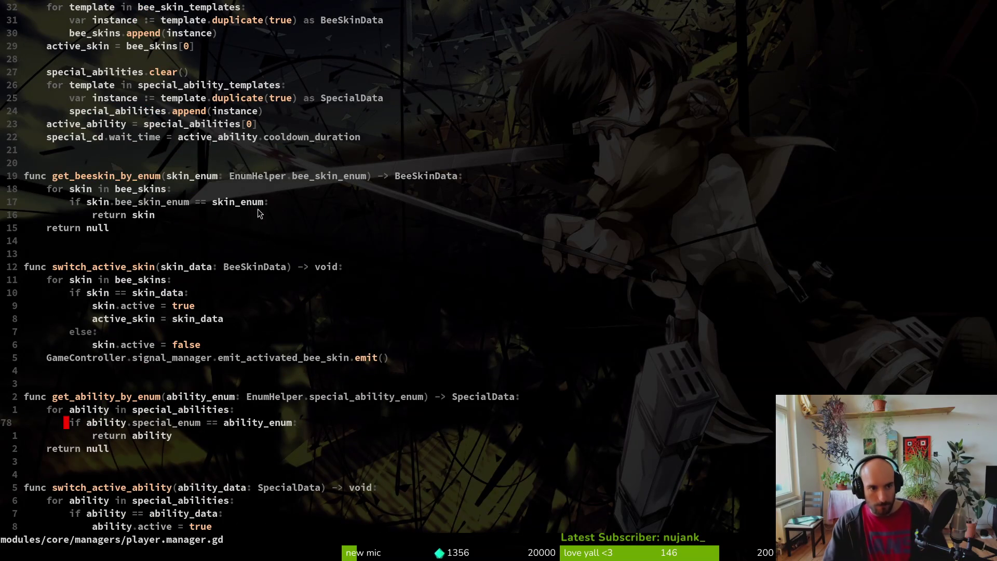
pyautogui.scroll(5, 240, 188)
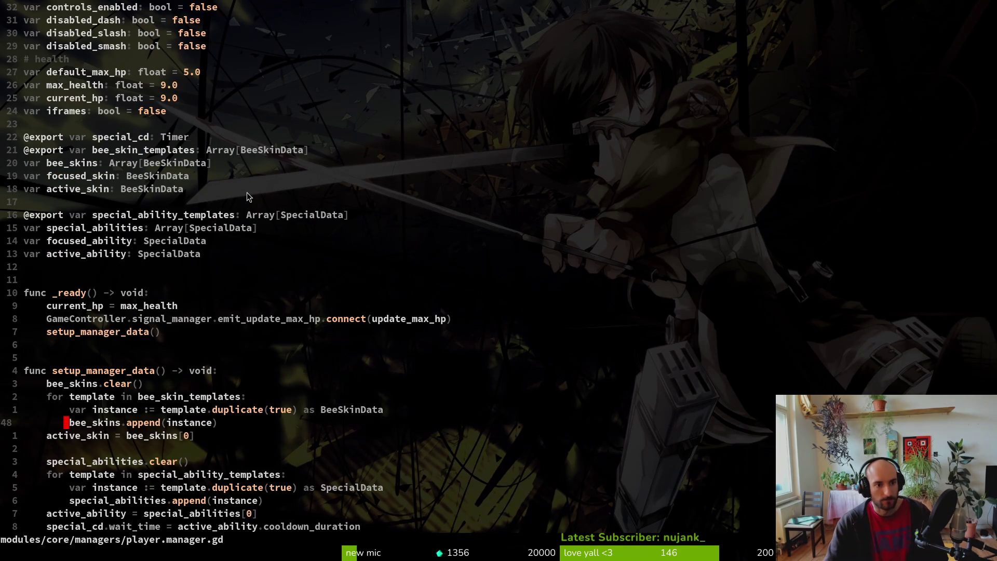
pyautogui.scroll(3, 98, 176)
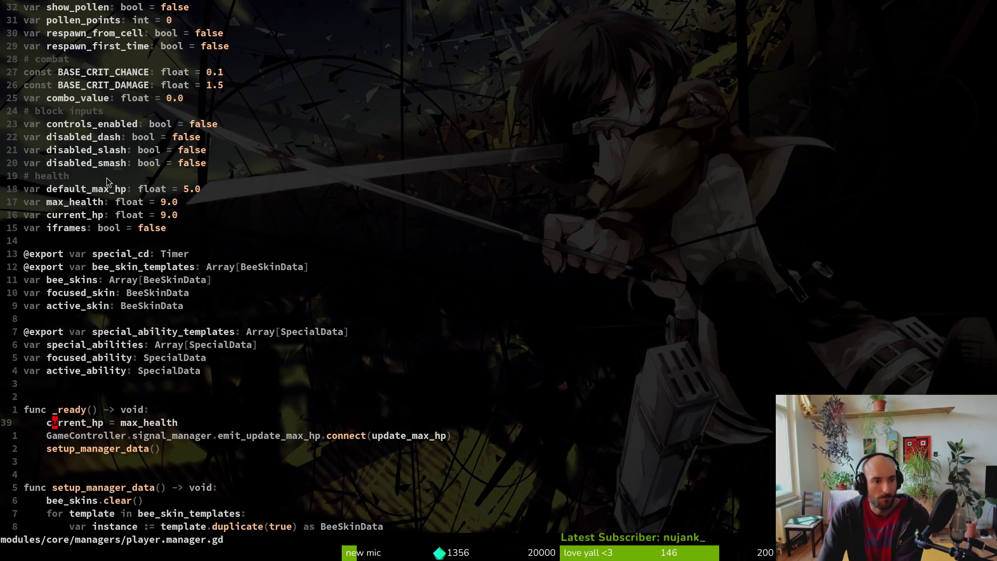
pyautogui.click(119, 191)
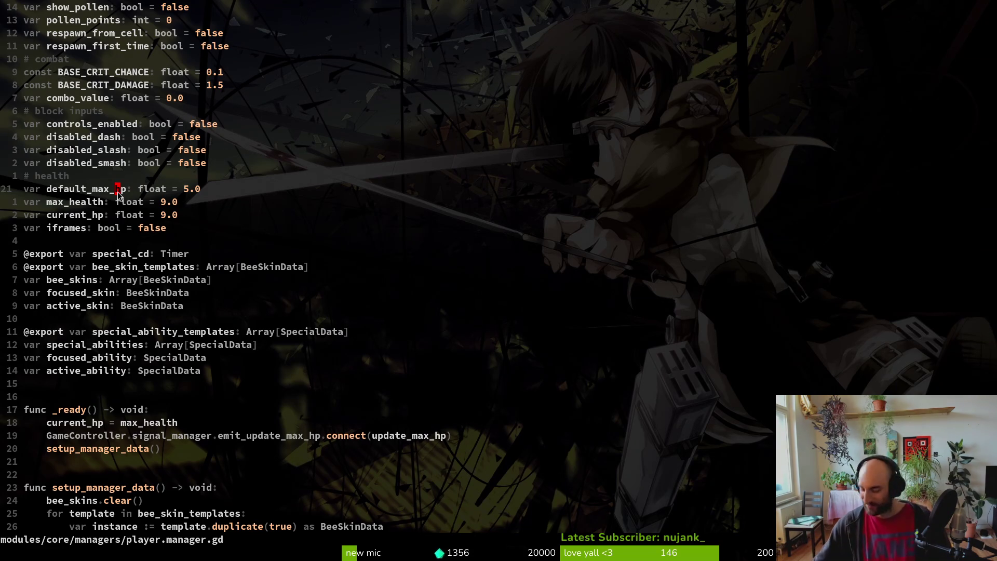
# Change default_max_hp from 5 to 9, save with :w, and return to Godot
pyautogui.press('w')
pyautogui.press('w')
pyautogui.press('w')
pyautogui.write('s9')
pyautogui.press('Escape')
pyautogui.write(':w')
pyautogui.press('Return')
pyautogui.hotkey('alt', 'Tab')
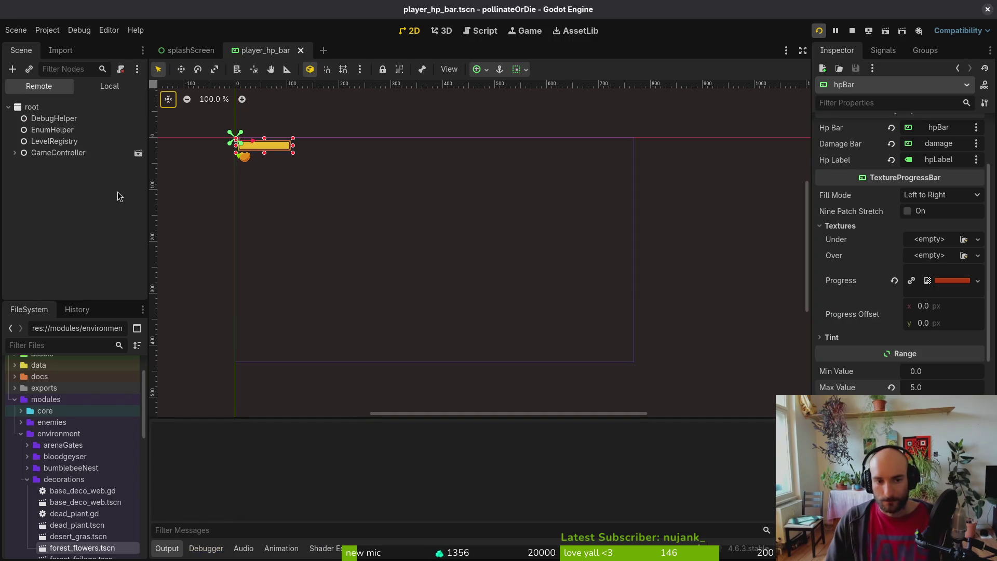
# Relaunch with F5 and confirm the HP bar reads 9/9. Quit to the main menu and return to Vim
pyautogui.press('F5')
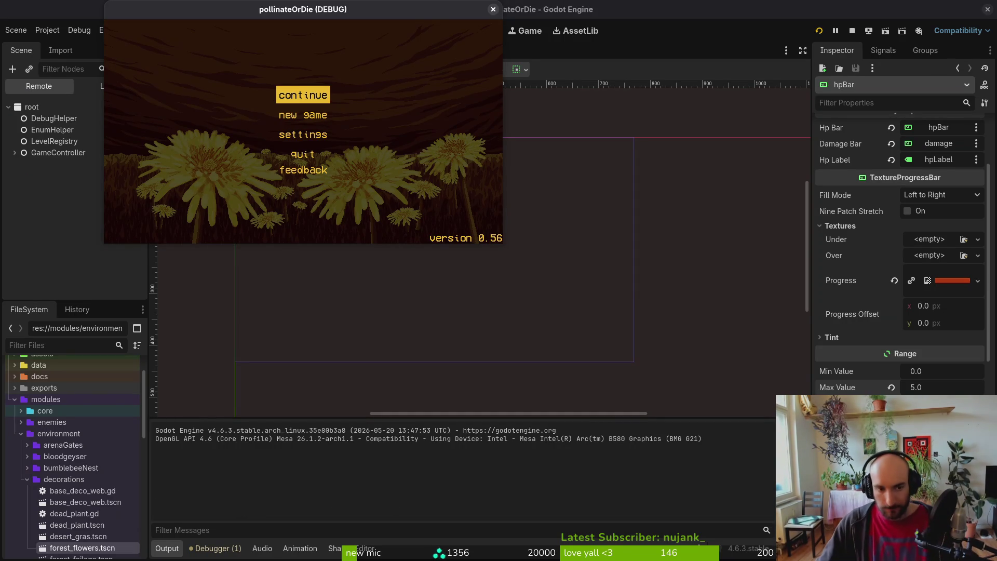
pyautogui.press('Return')
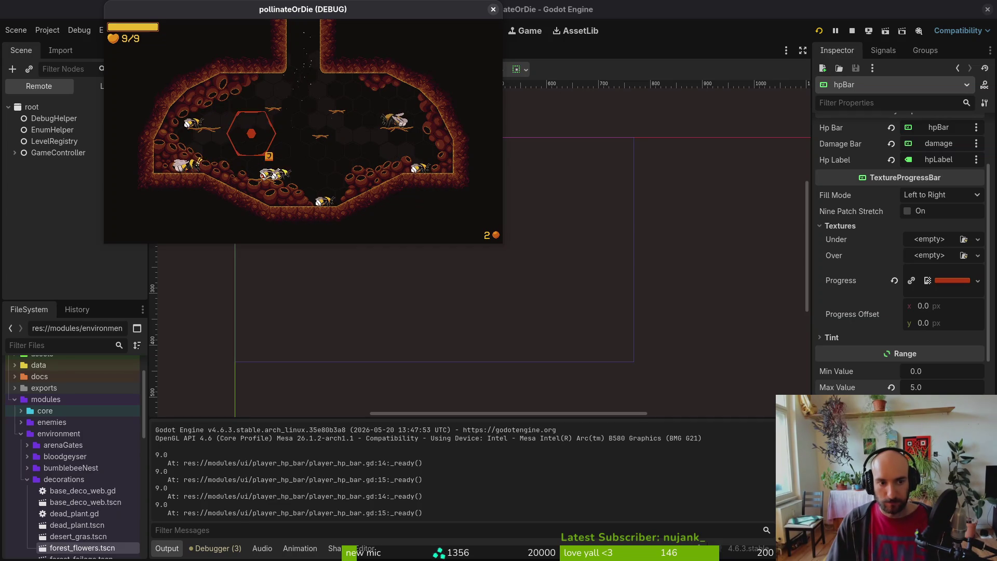
pyautogui.press('Escape')
pyautogui.press('Down')
pyautogui.press('Down')
pyautogui.press('Up')
pyautogui.press('Return')
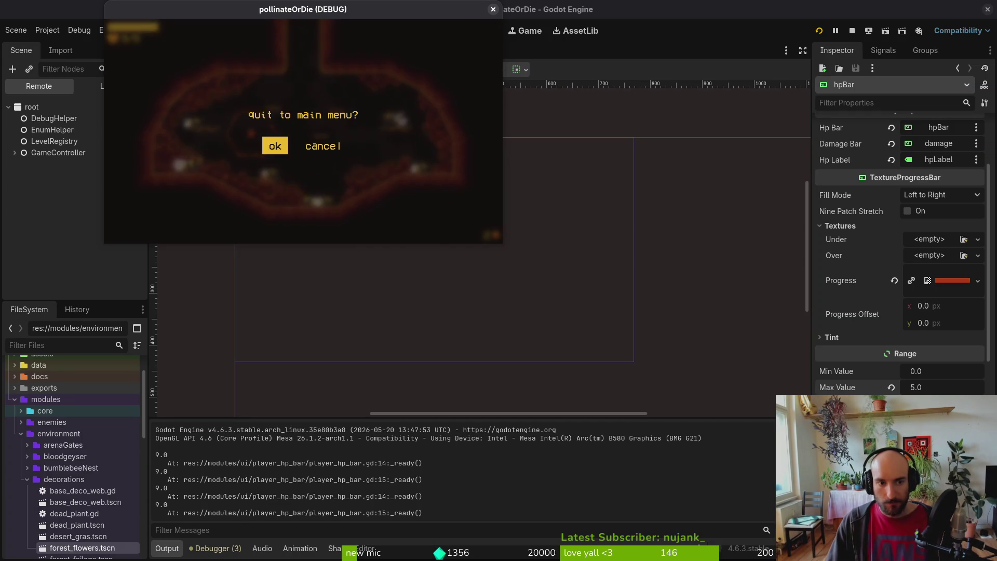
pyautogui.press('Return')
pyautogui.press('super+1')
# Quit Vim and review the changed files in tig
pyautogui.write(':q')
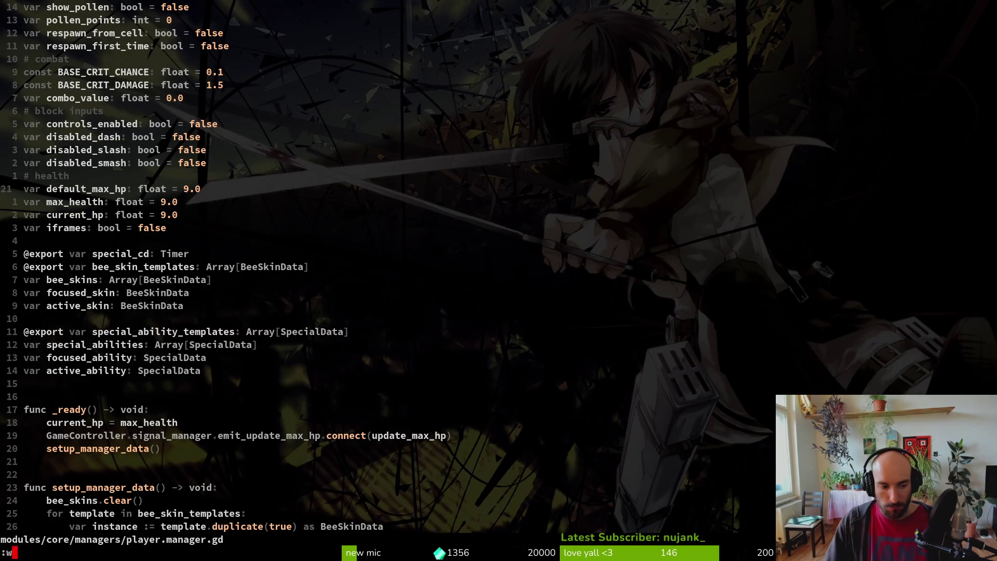
pyautogui.press('Return')
pyautogui.write('tig')
pyautogui.press('Return')
pyautogui.press('Down')
pyautogui.press('Down')
pyautogui.press('Down')
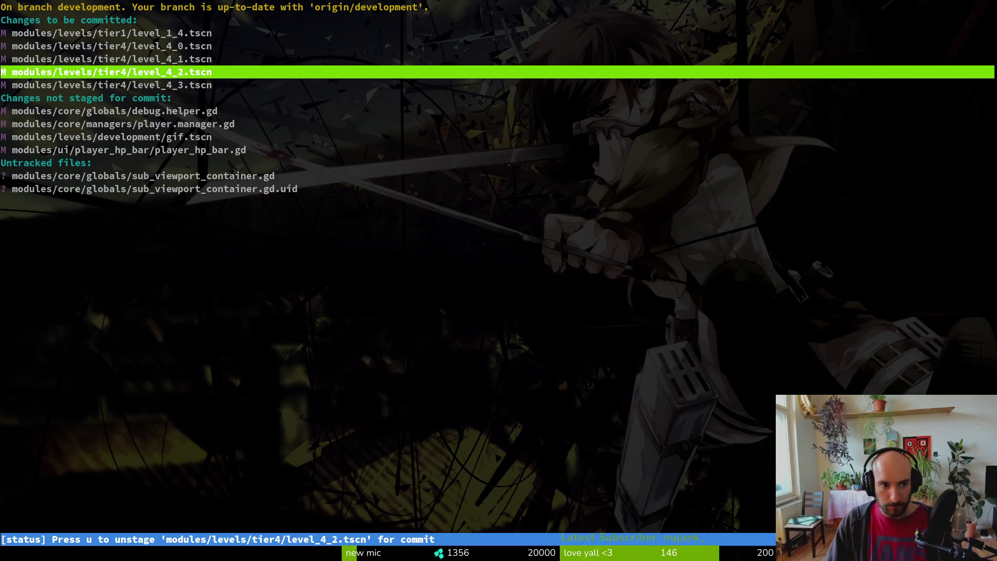
pyautogui.press('Down')
# Commit with message "worked on tier 4 levels" and push to the remote
pyautogui.write('qgit comimit -m "')
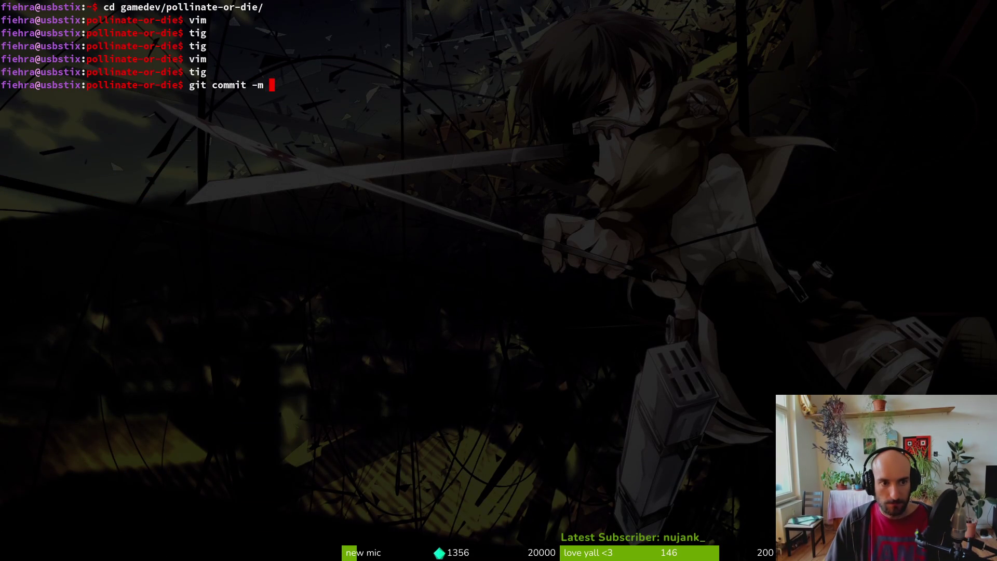
pyautogui.write('w')
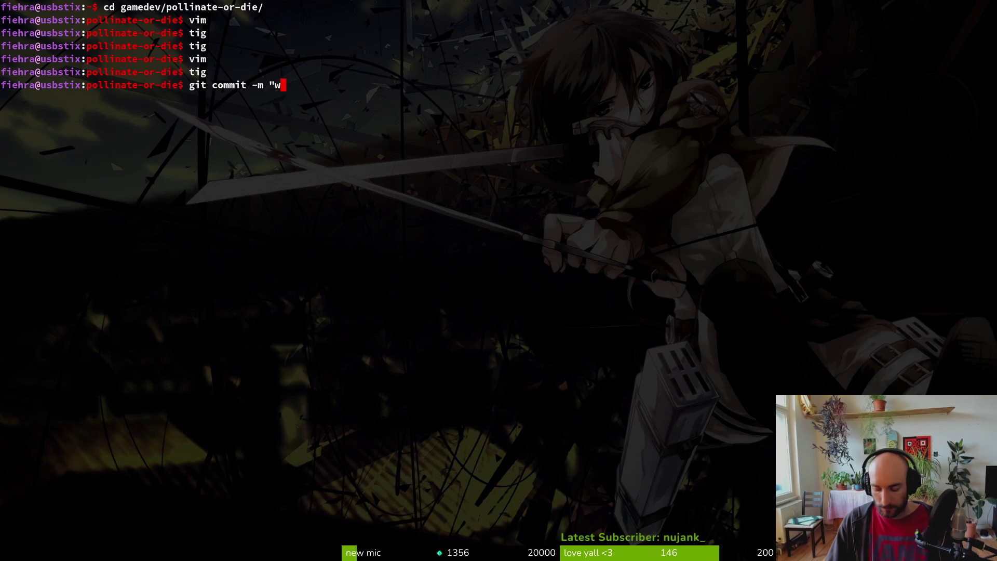
pyautogui.write('ro')
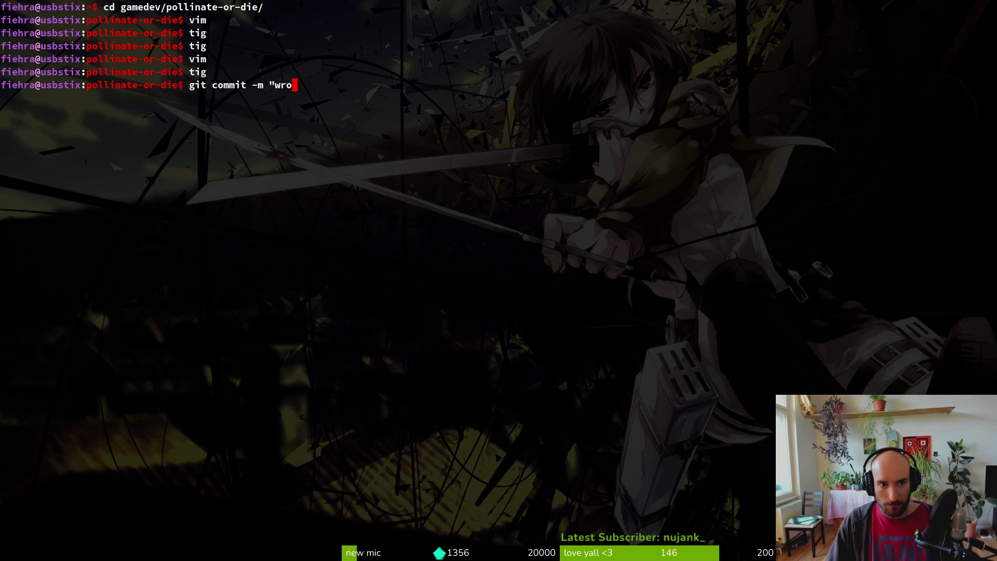
pyautogui.write('k')
pyautogui.press('BackSpace')
pyautogui.press('BackSpace')
pyautogui.press('BackSpace')
pyautogui.write('orked on itie')
pyautogui.press('BackSpace')
pyautogui.press('BackSpace')
pyautogui.write('ie')
pyautogui.press('BackSpace')
pyautogui.press('BackSpace')
pyautogui.press('BackSpace')
pyautogui.write('tier 4')
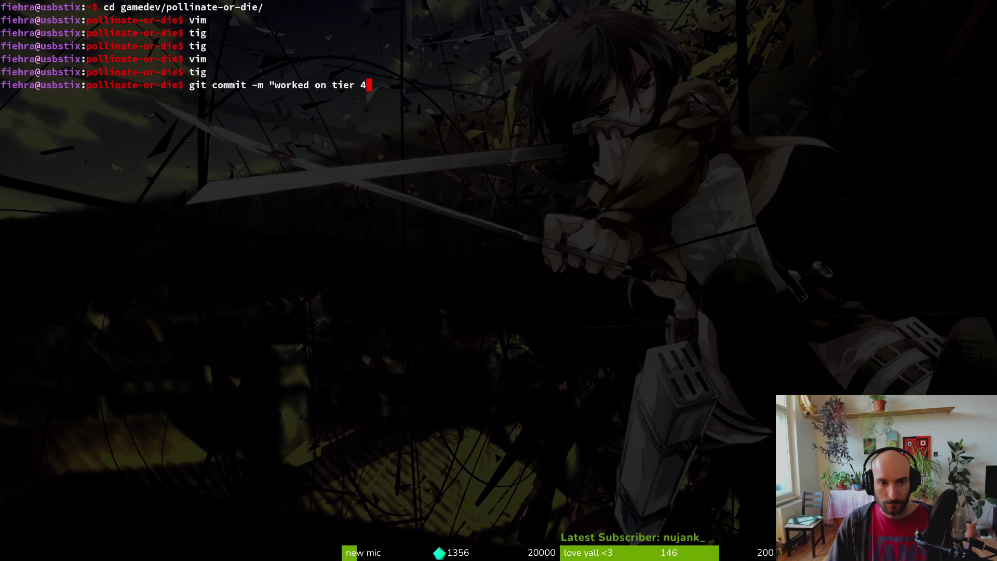
pyautogui.write(' levels"')
pyautogui.press('Return')
pyautogui.write('git push')
pyautogui.press('Return')
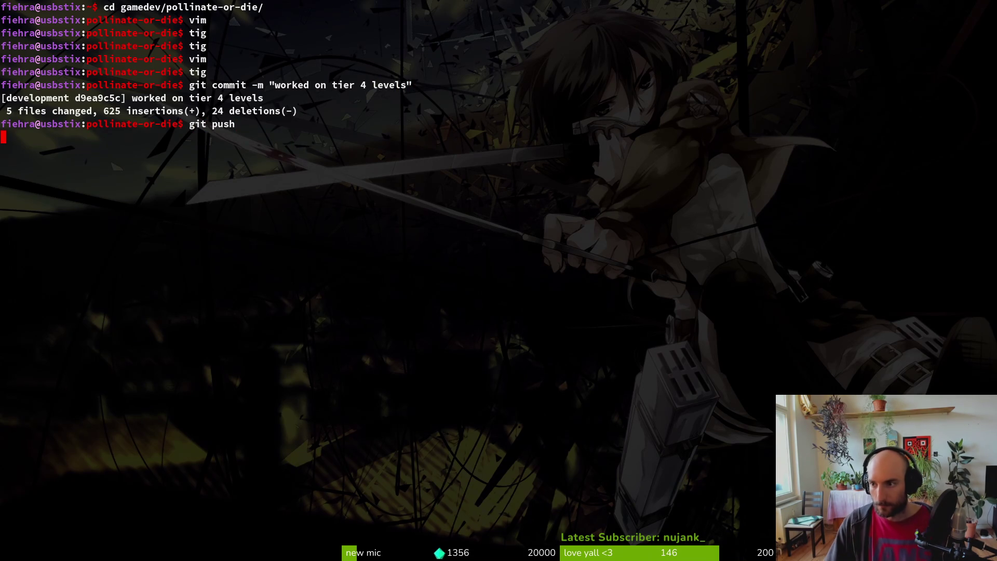
# Reopen tig and show the player.manager.gd diff
pyautogui.write('tig')
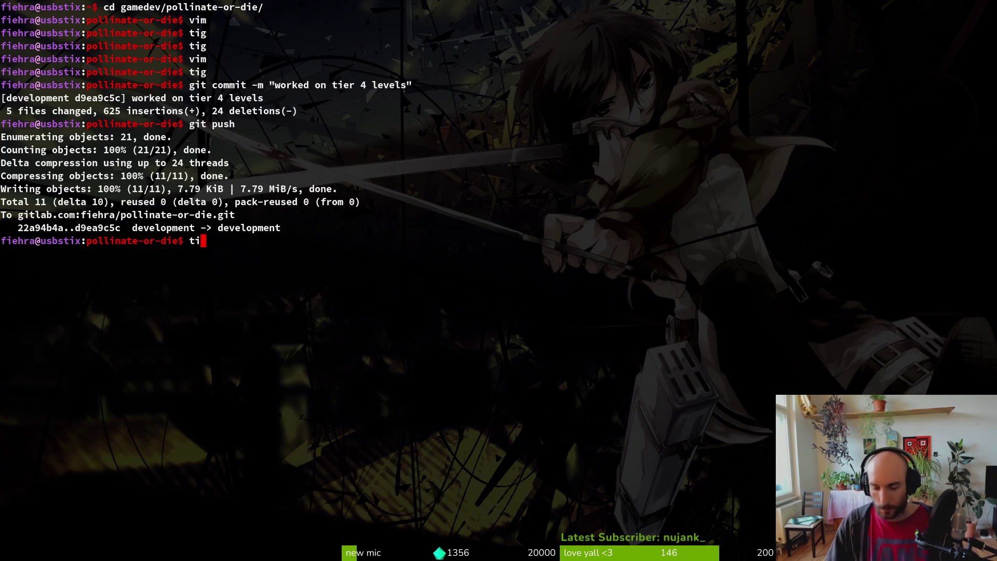
pyautogui.press('Return')
pyautogui.press('Down')
pyautogui.press('Down')
pyautogui.press('Down')
pyautogui.press('Return')
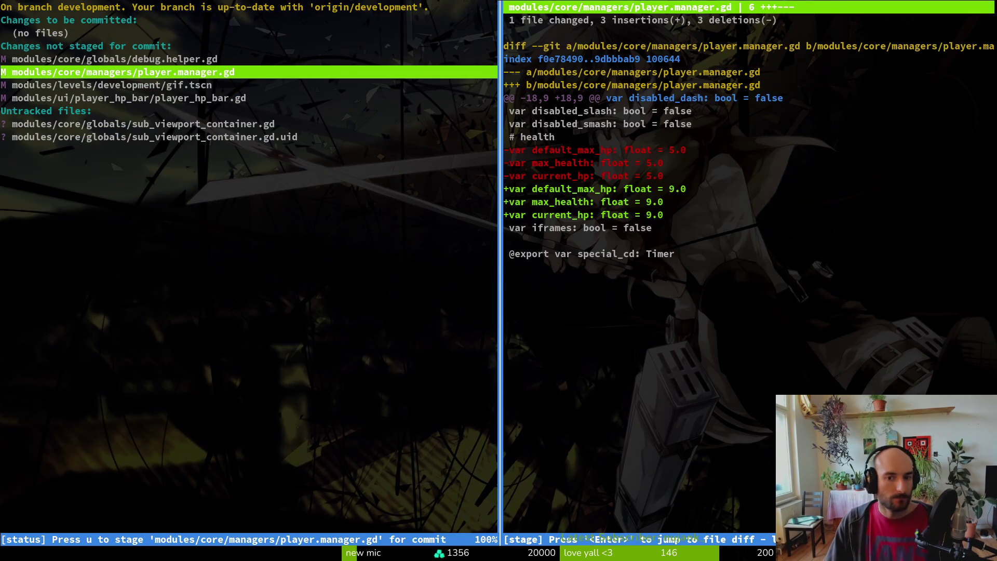
# Stage player.manager.gd in tig and move on to the player_hp_bar.gd diff
pyautogui.press('u')
pyautogui.press('Down')
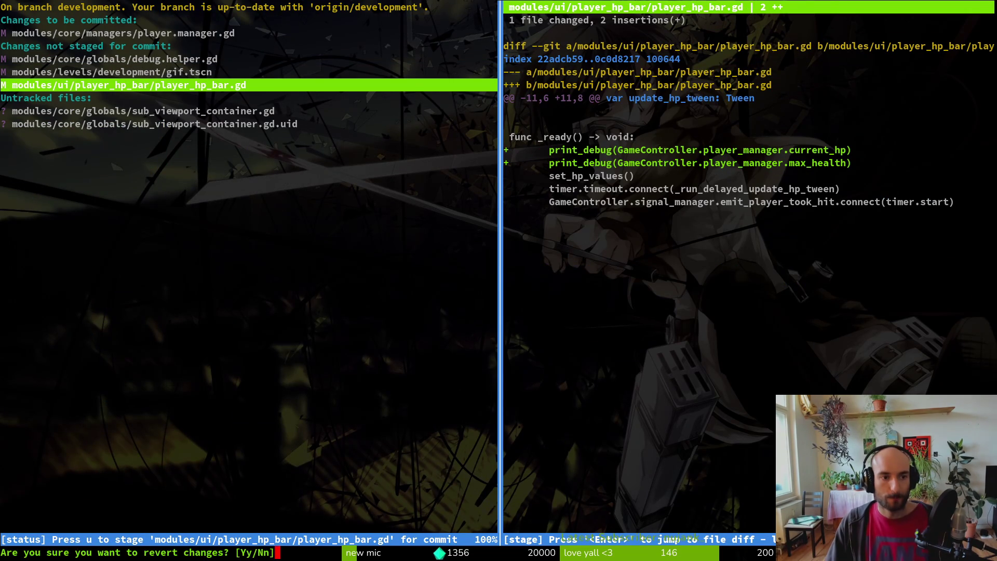
pyautogui.press('Down')
# Commit "set default hp to 9", push it, then stop the game and close Godot
pyautogui.write('qgit cm')
pyautogui.press('BackSpace')
pyautogui.write('ommit -')
pyautogui.press('BackSpace')
pyautogui.write('m "set default hp to 9"')
pyautogui.press('Return')
pyautogui.write('git push')
pyautogui.press('Return')
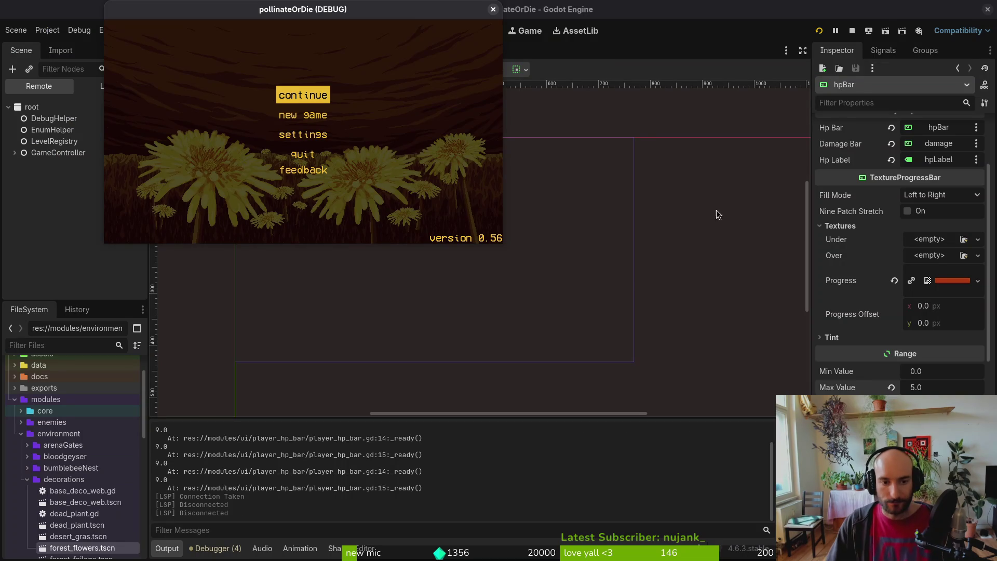
pyautogui.click(493, 9)
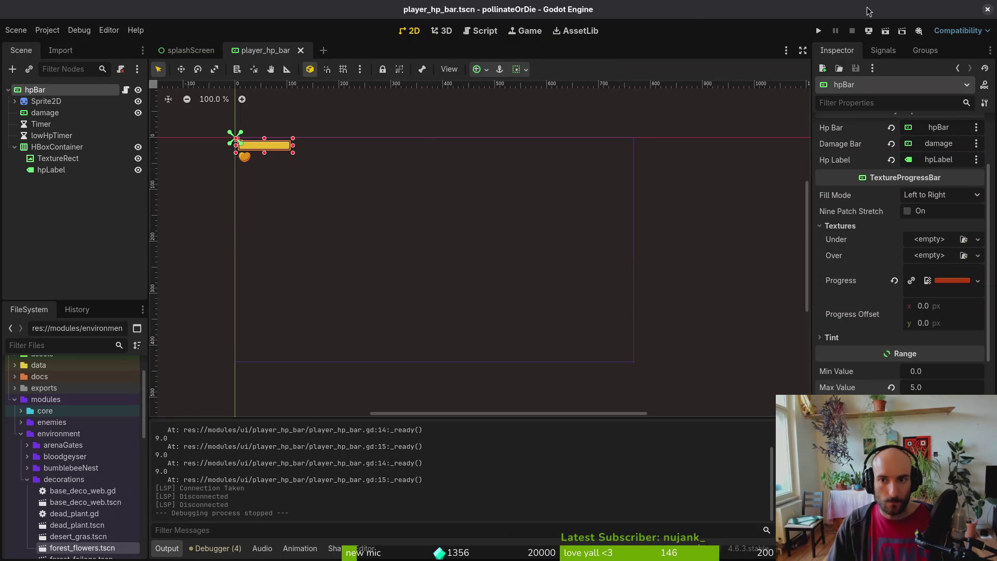
pyautogui.click(987, 9)
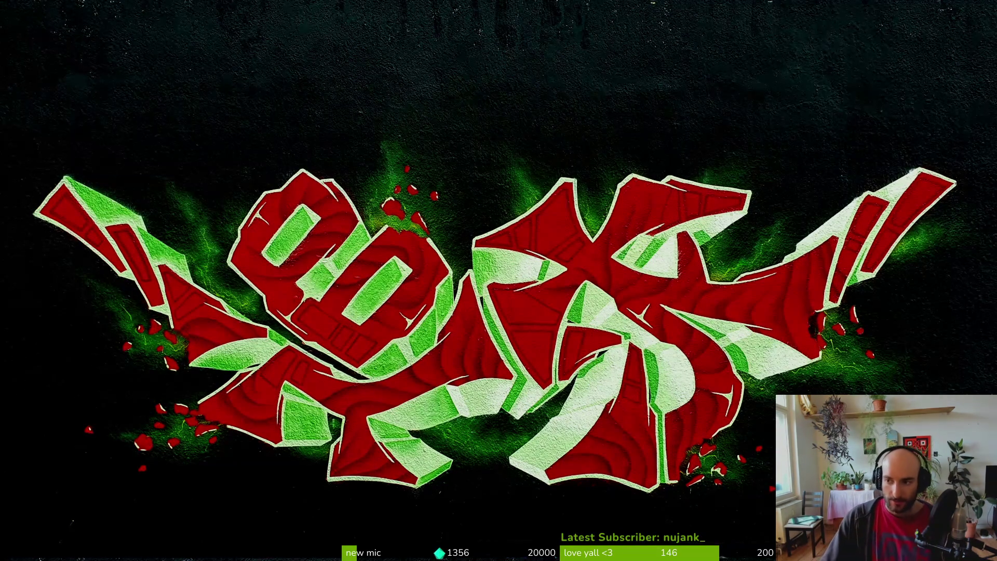
# Bring up the Twitch Stream Manager and scroll through the Raid Channel's live stream list
pyautogui.hotkey('alt', 'Tab')
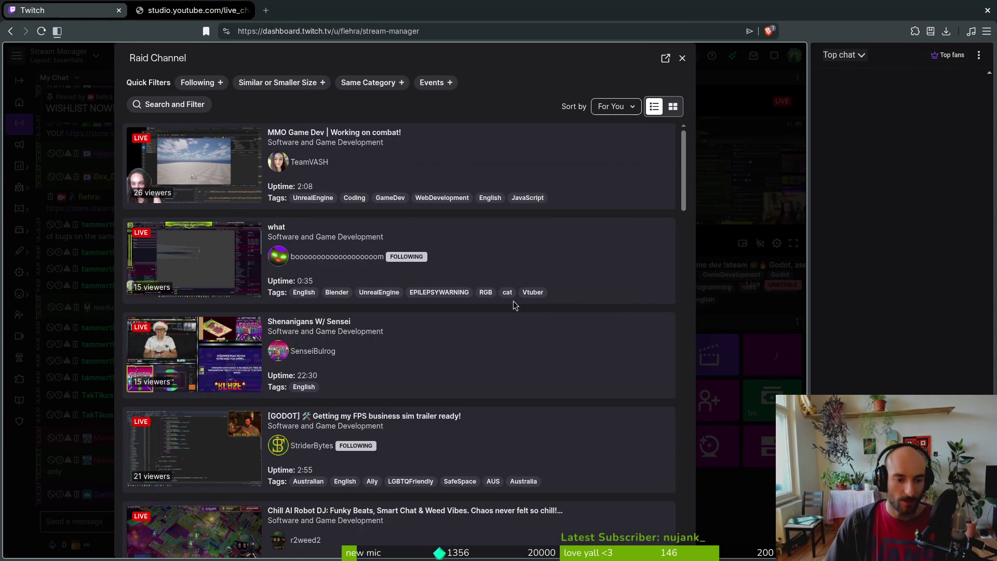
pyautogui.scroll(-5, 459, 353)
pyautogui.scroll(-3, 499, 349)
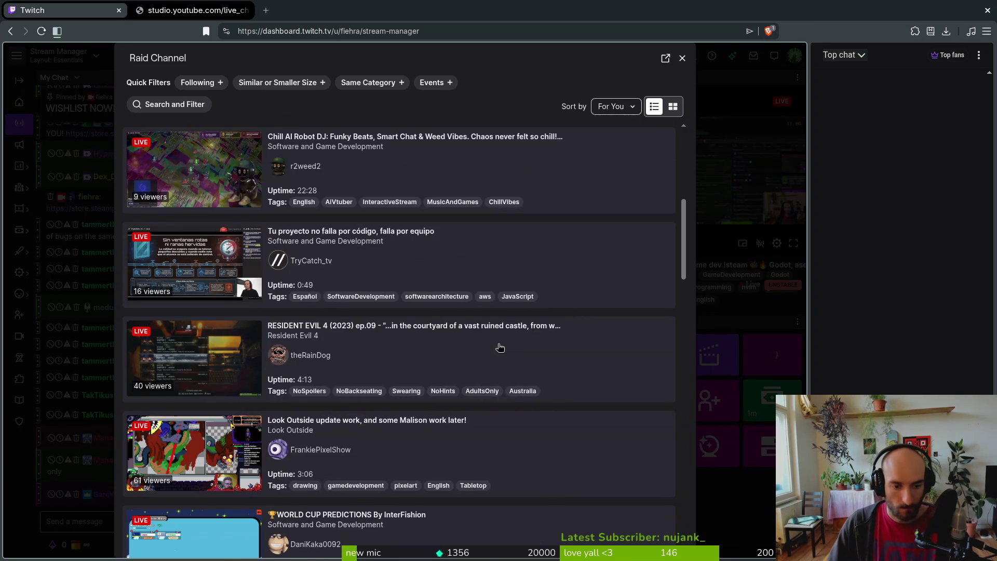